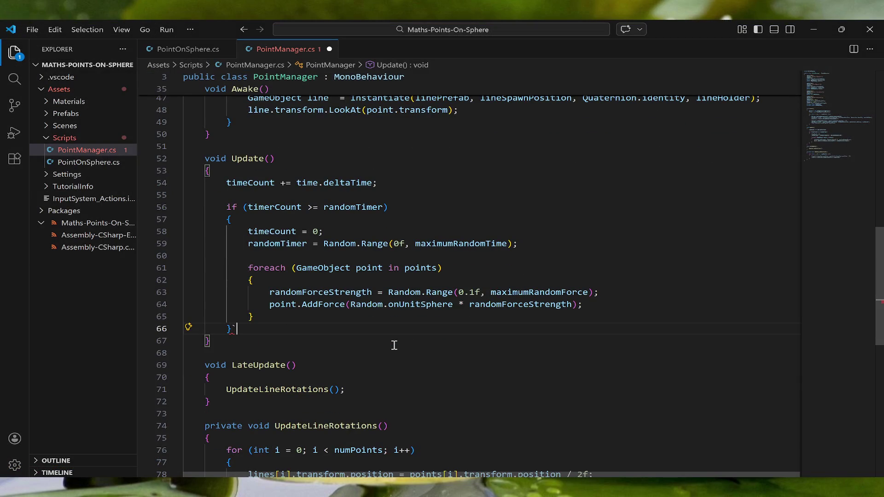
# - Change the points array allocation in Awake from GameObject to Rigidbody[numPoints]
pyautogui.scroll(10, 395, 345)
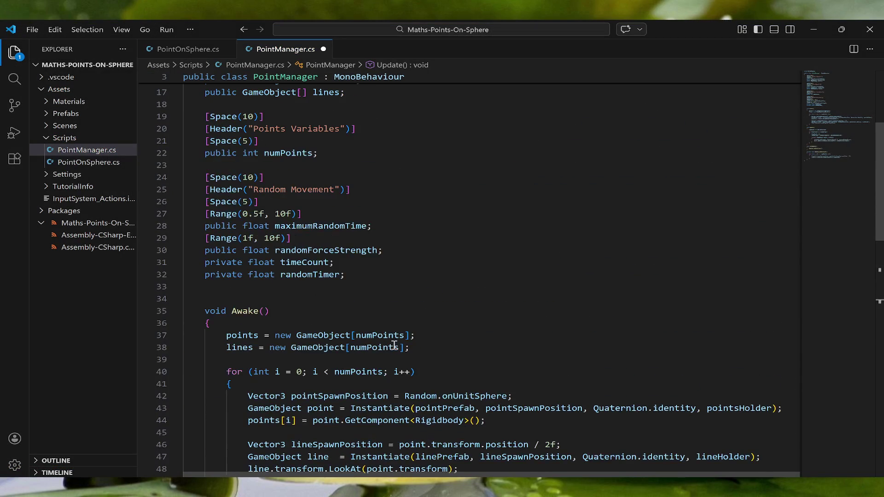
pyautogui.scroll(1, 398, 304)
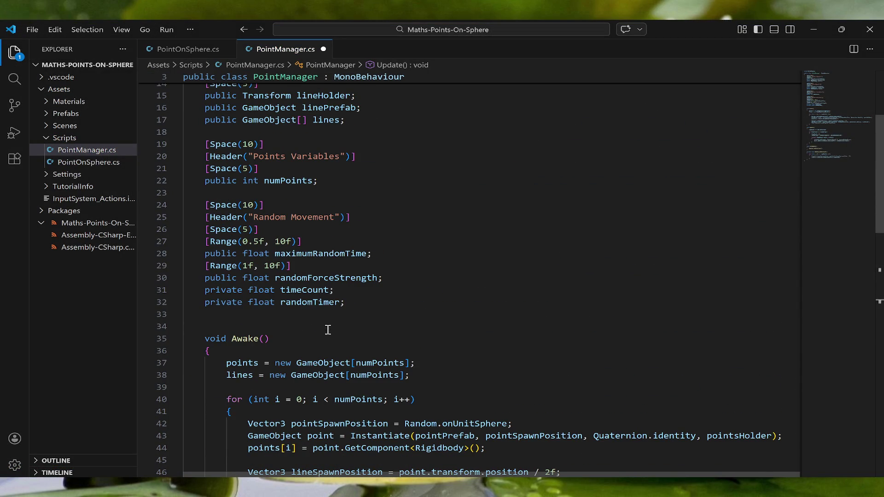
pyautogui.moveTo(297, 363); pyautogui.dragTo(352, 363)
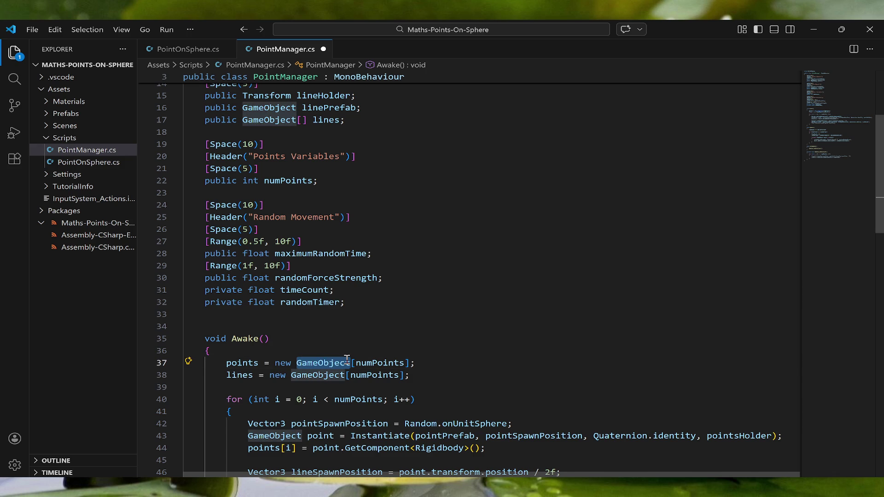
pyautogui.write('Ri')
pyautogui.write('gidbody')
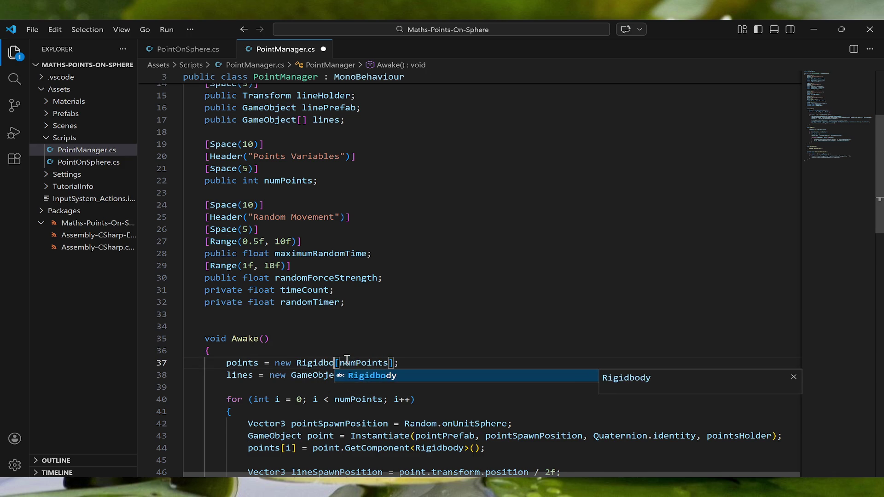
pyautogui.click(346, 340)
# - Review the Awake and Update code, ending at the lowercase time on line 54
pyautogui.scroll(3, 322, 247)
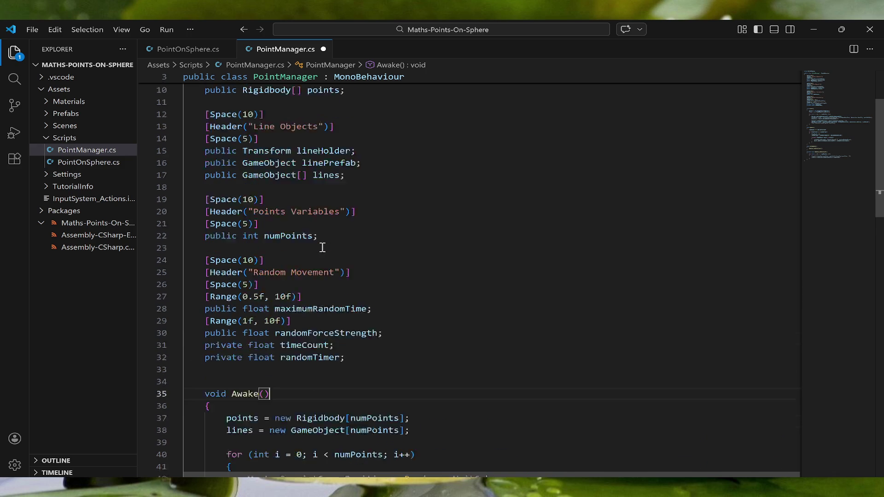
pyautogui.scroll(2, 266, 198)
pyautogui.moveTo(243, 173); pyautogui.dragTo(299, 178)
pyautogui.scroll(-6, 304, 212)
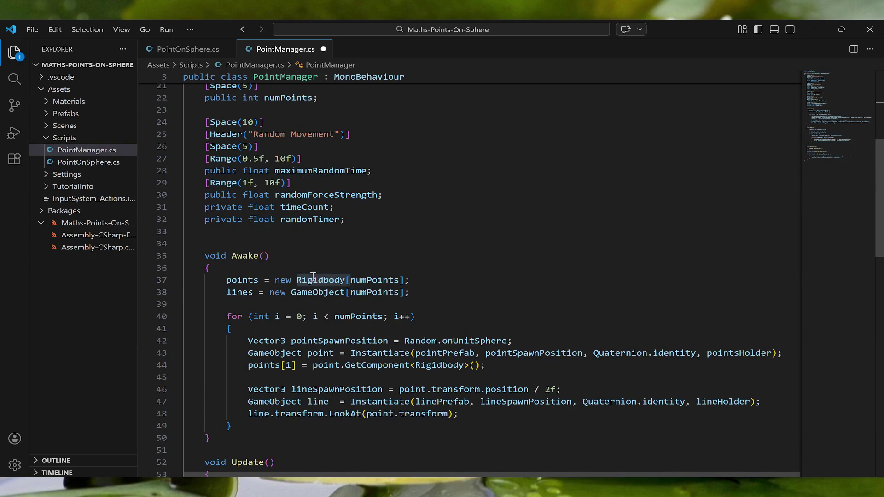
pyautogui.scroll(-2, 306, 279)
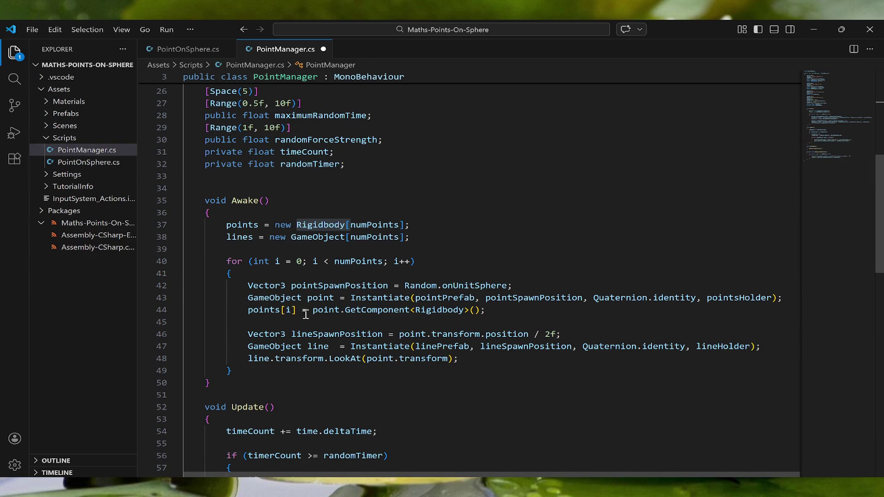
pyautogui.moveTo(313, 309); pyautogui.dragTo(485, 310)
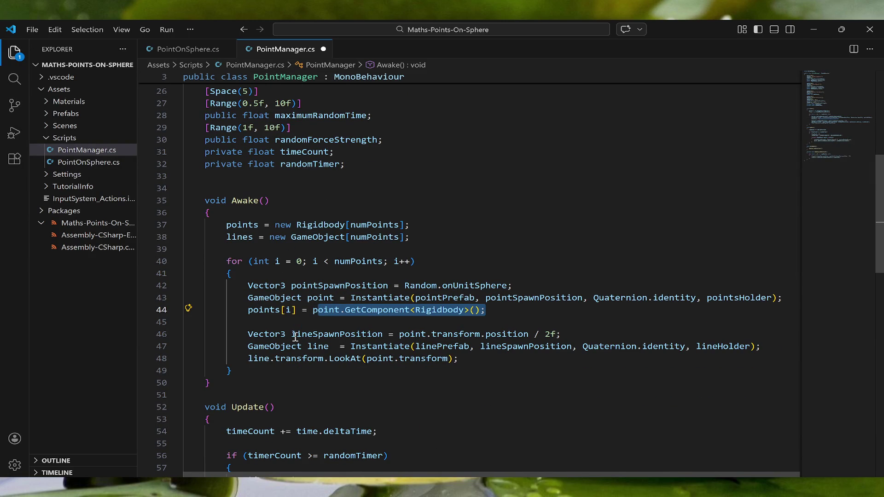
pyautogui.scroll(-1, 335, 337)
pyautogui.scroll(-5, 335, 336)
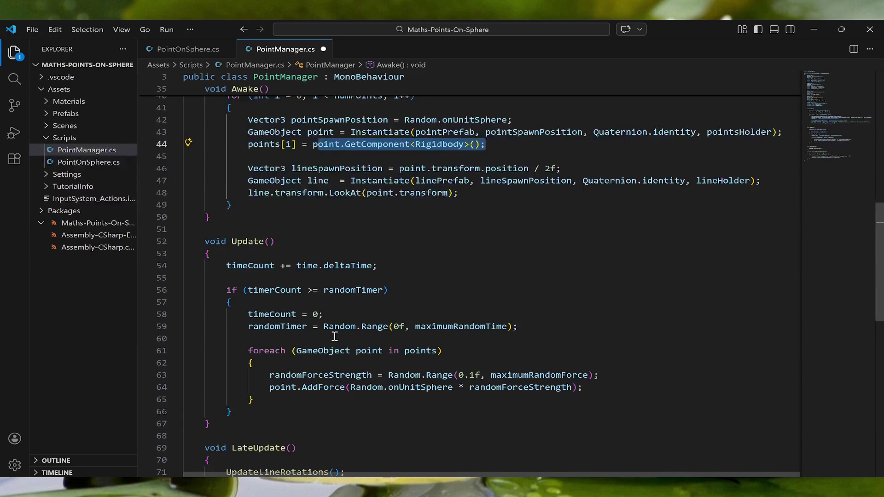
pyautogui.scroll(-1, 335, 336)
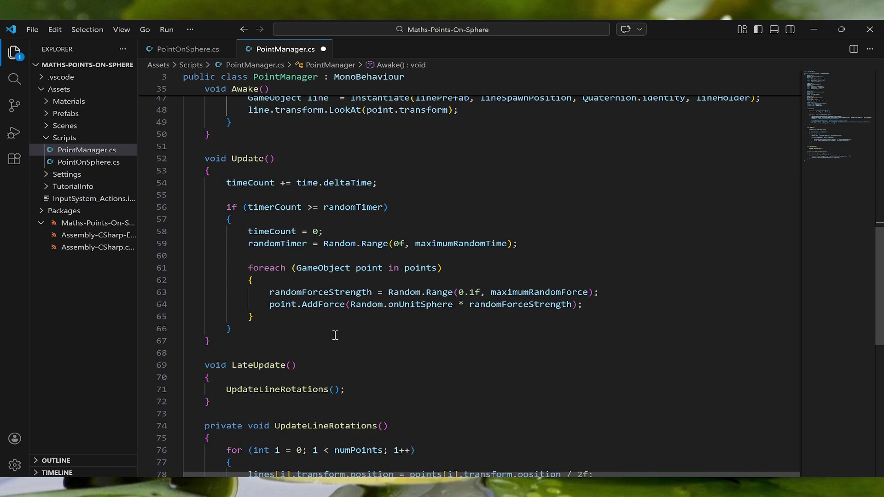
pyautogui.scroll(-5, 336, 335)
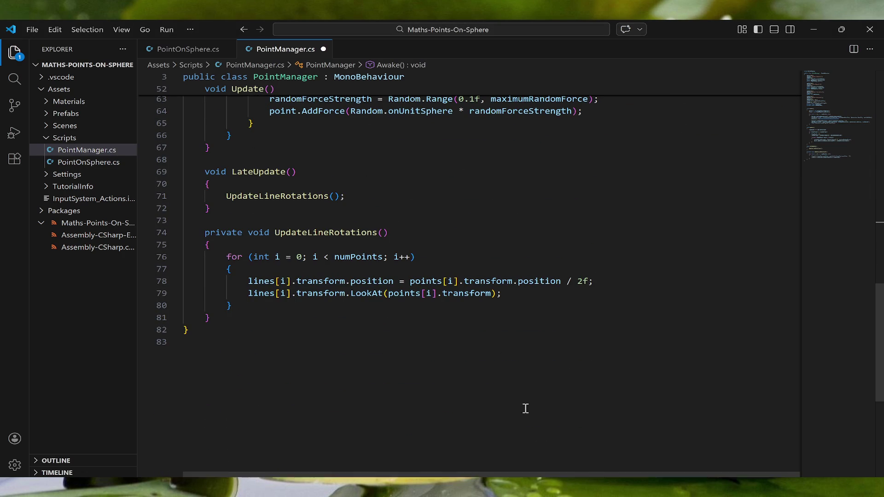
pyautogui.scroll(1, 388, 316)
pyautogui.scroll(5, 388, 315)
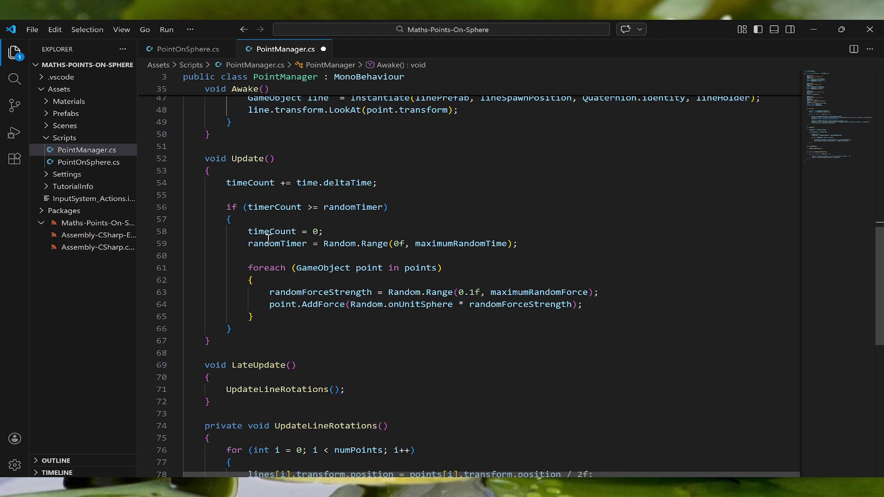
pyautogui.click(302, 183)
# - Capitalise time to Time.deltaTime on line 54
pyautogui.press('BackSpace')
pyautogui.write('T')
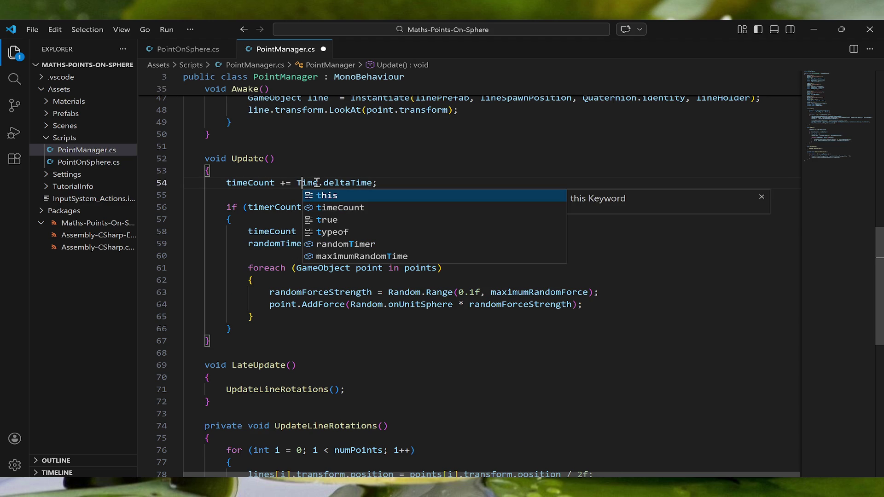
pyautogui.click(283, 193)
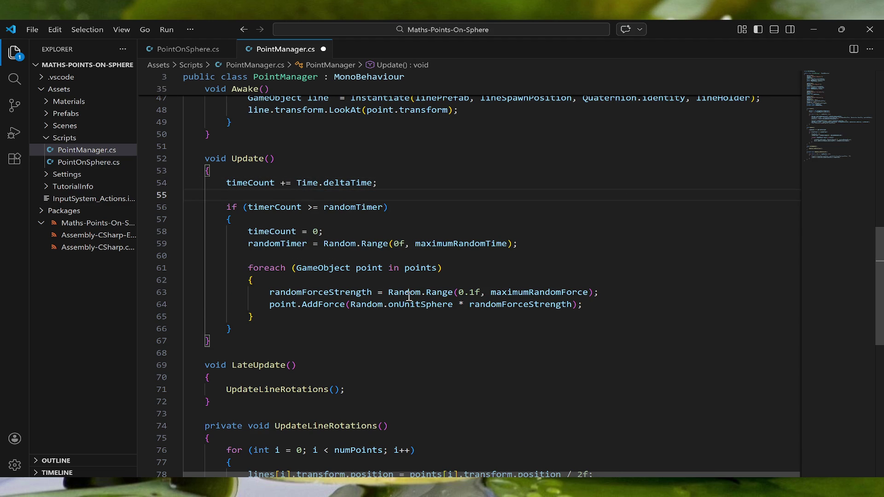
pyautogui.scroll(5, 346, 251)
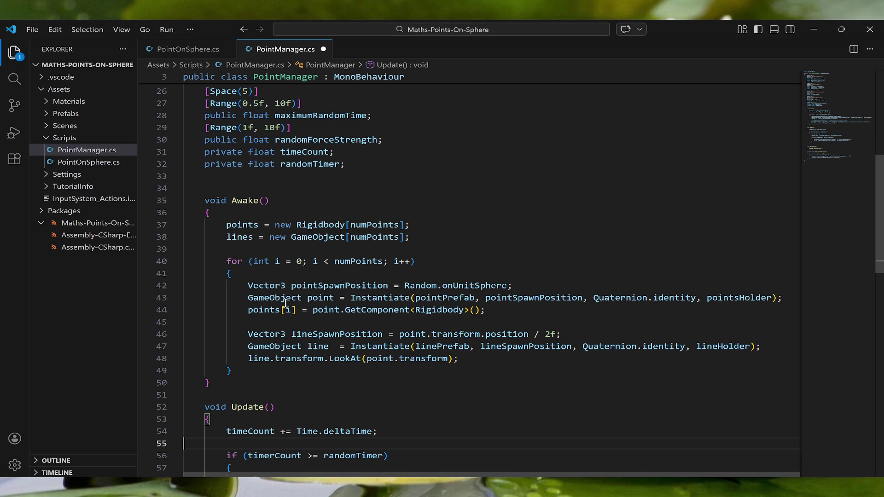
pyautogui.scroll(-3, 339, 343)
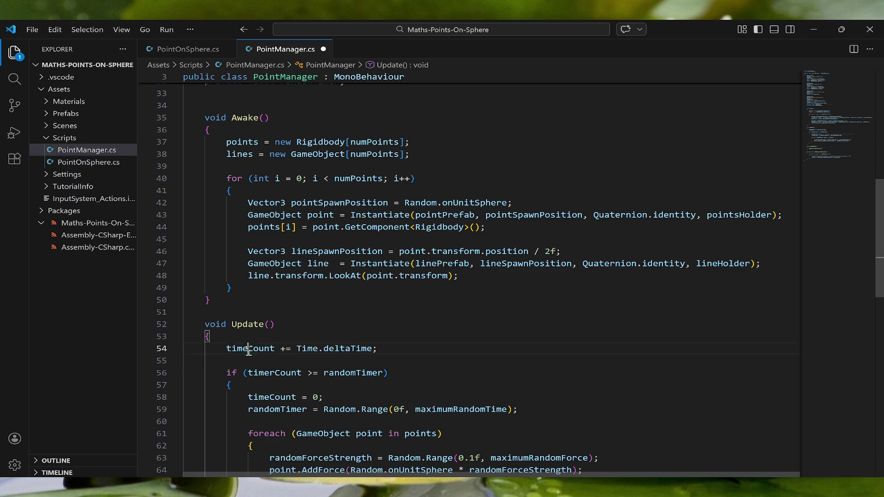
# - Check the uses of timeCount and correct timerCount to timeCount on line 56
pyautogui.click(250, 349)
pyautogui.scroll(-1, 285, 360)
pyautogui.scroll(-3, 341, 362)
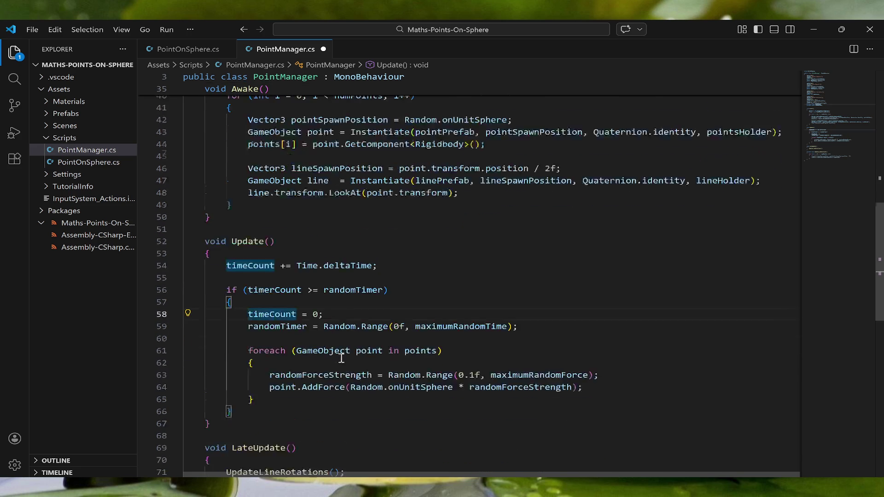
pyautogui.scroll(15, 343, 352)
pyautogui.scroll(-3, 350, 349)
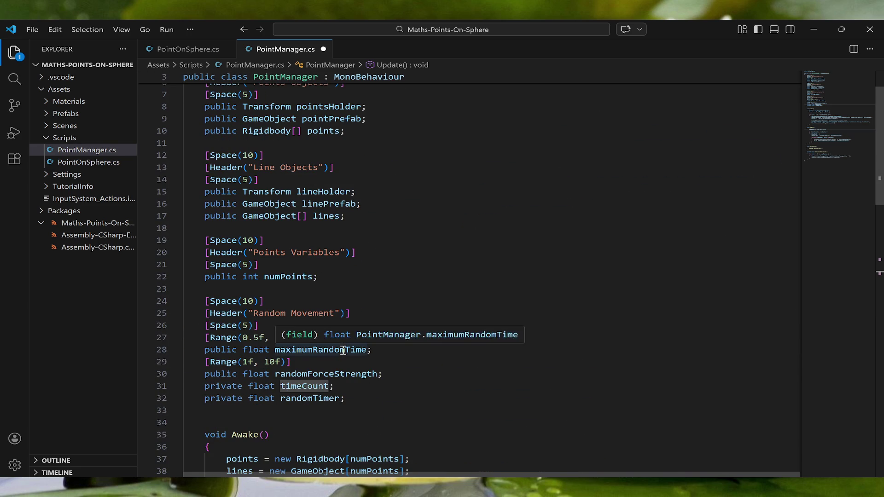
pyautogui.scroll(-3, 364, 343)
pyautogui.scroll(-6, 315, 302)
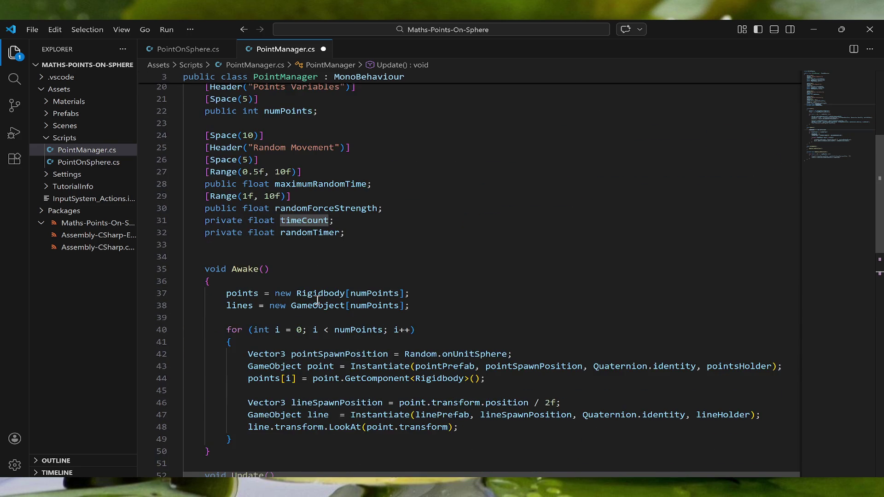
pyautogui.scroll(-2, 318, 301)
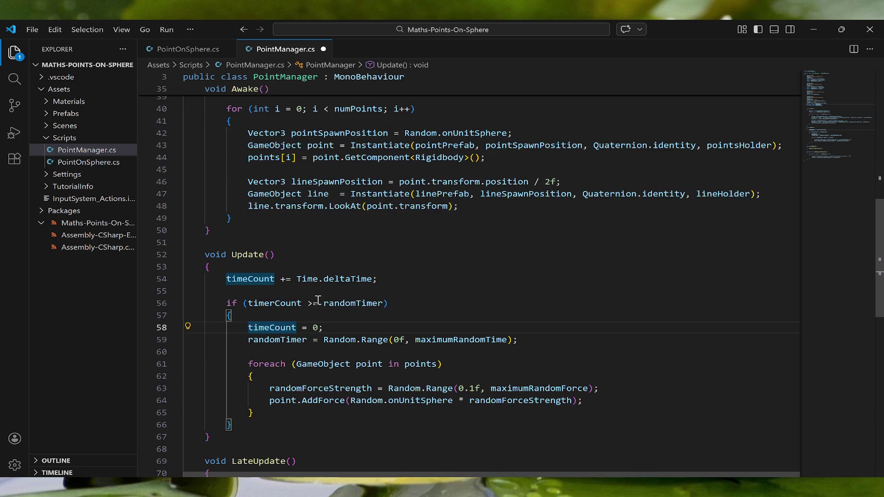
pyautogui.click(272, 303)
pyautogui.press('BackSpace')
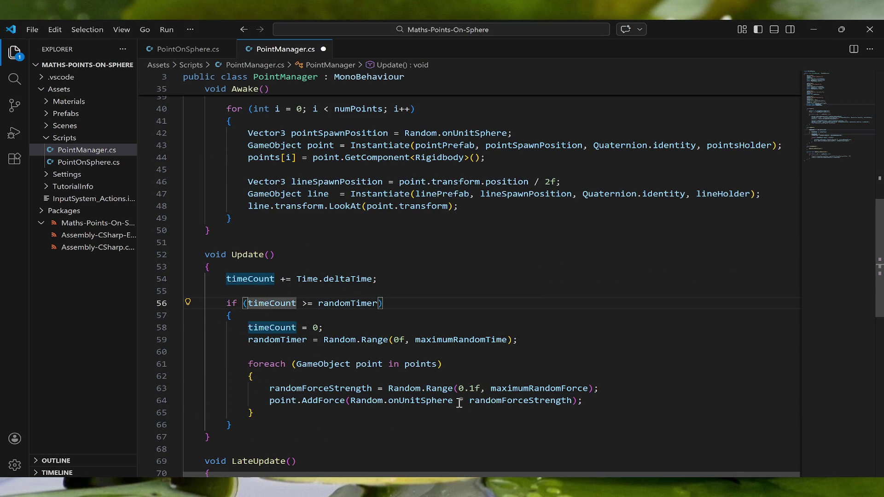
# - Declare randomForceStrength on line 63 as a local float
pyautogui.click(511, 391)
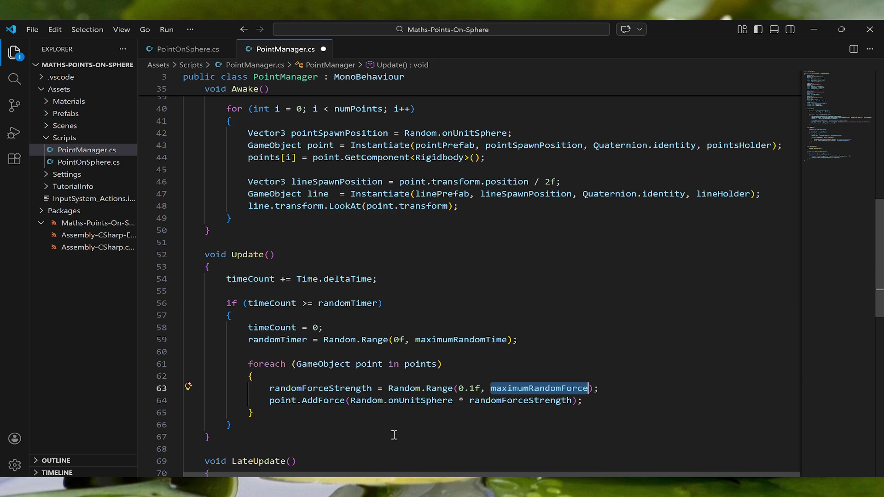
pyautogui.doubleClick(311, 388)
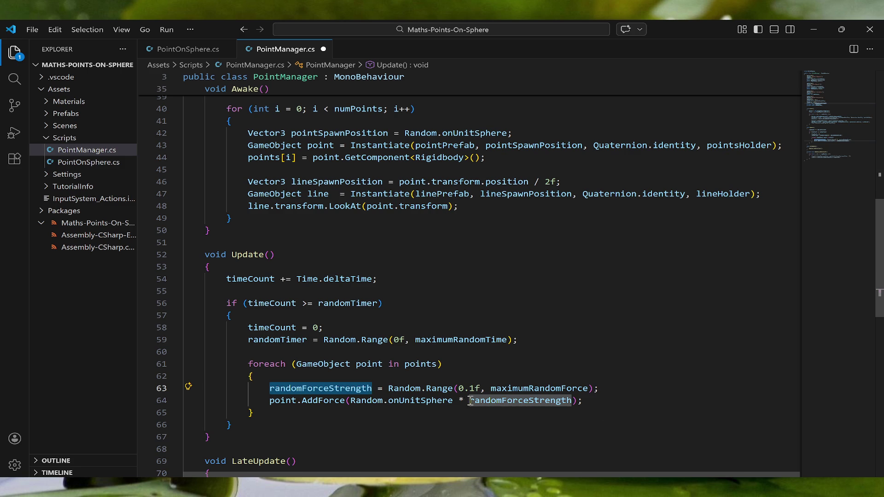
pyautogui.click(269, 389)
pyautogui.write('float')
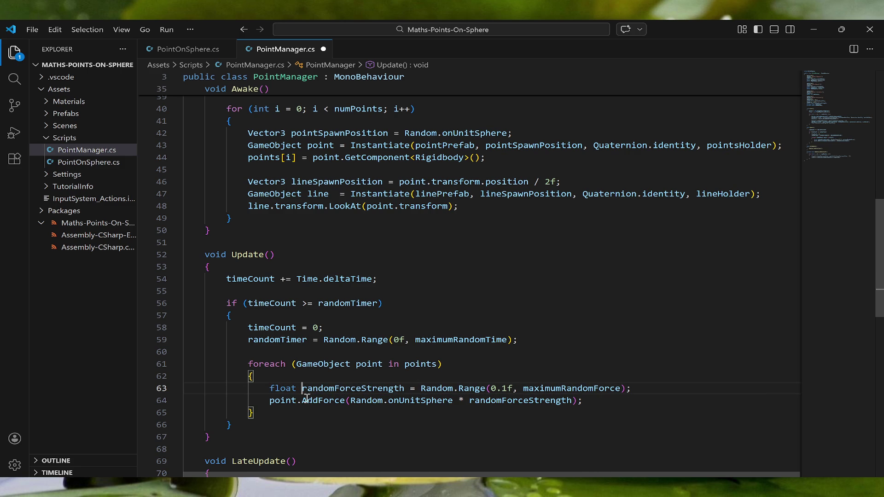
pyautogui.scroll(8, 369, 288)
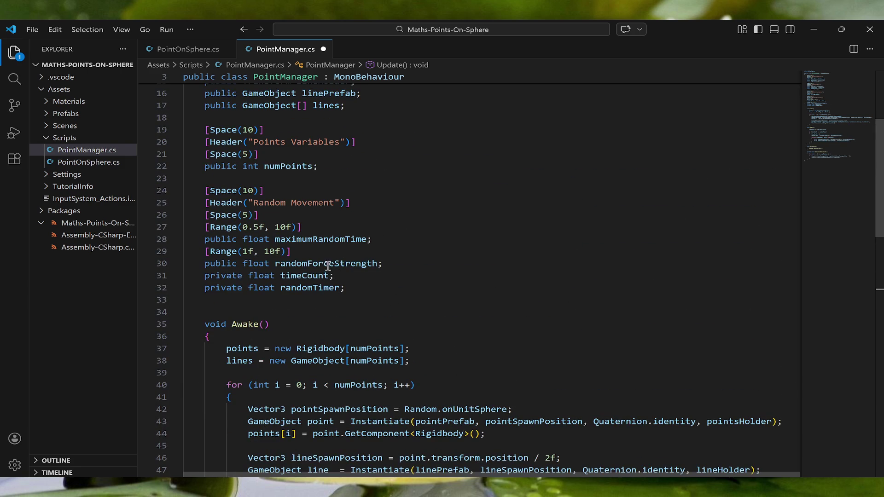
# - Rename the randomForceStrength field on line 30 to maximumRandomForce and save
pyautogui.doubleClick(325, 263)
pyautogui.write('maxi;')
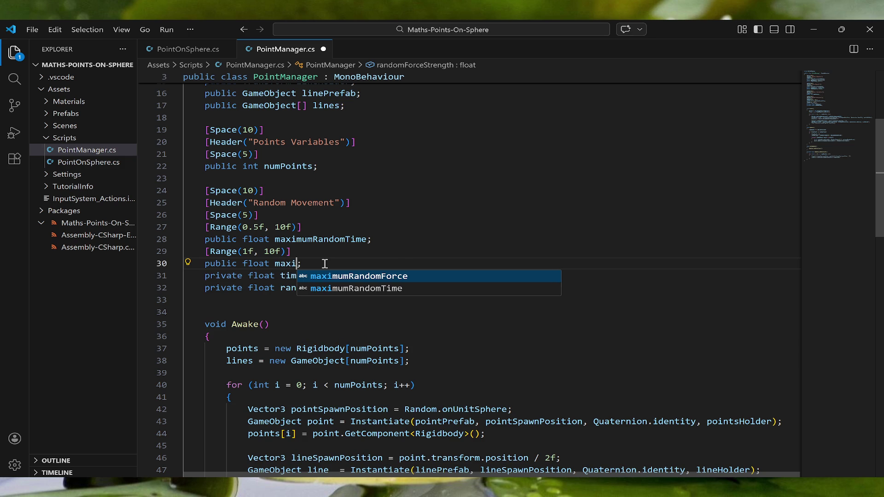
pyautogui.press('Tab')
pyautogui.hotkey('ctrl', 's')
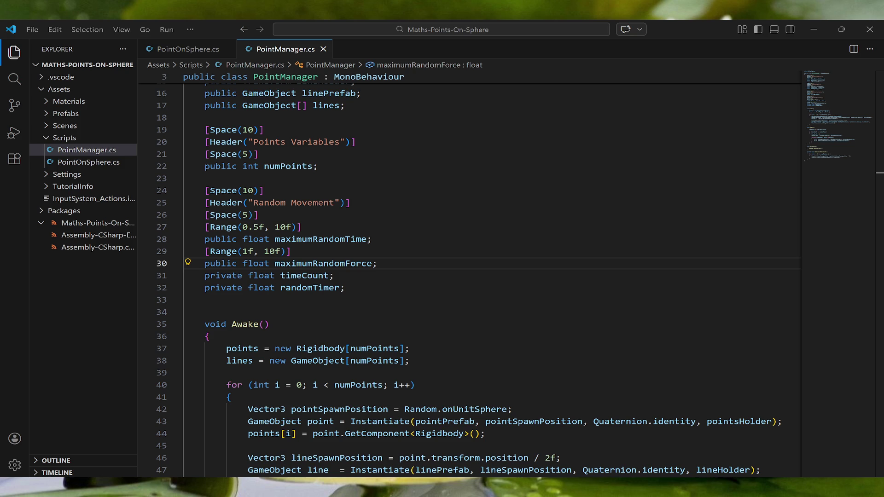
# - Change the foreach loop type from GameObject to Rigidbody and save PointManager.cs
pyautogui.doubleClick(323, 263)
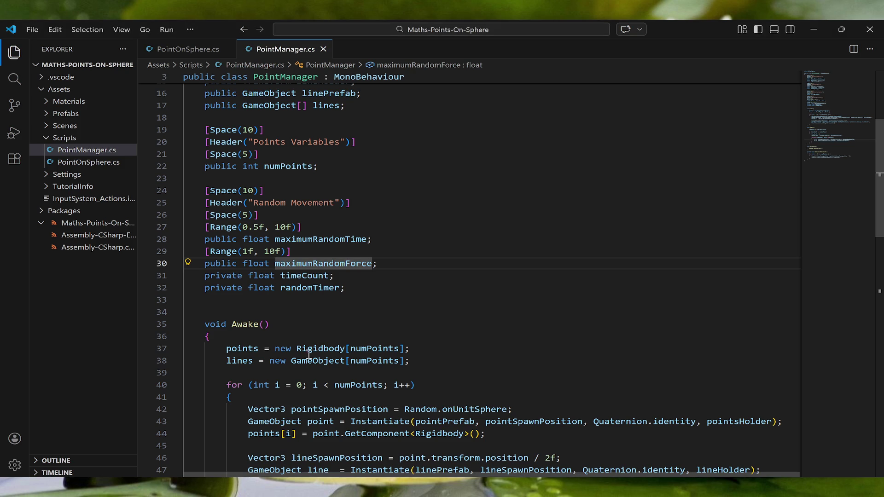
pyautogui.scroll(-5, 310, 354)
pyautogui.scroll(-1, 310, 355)
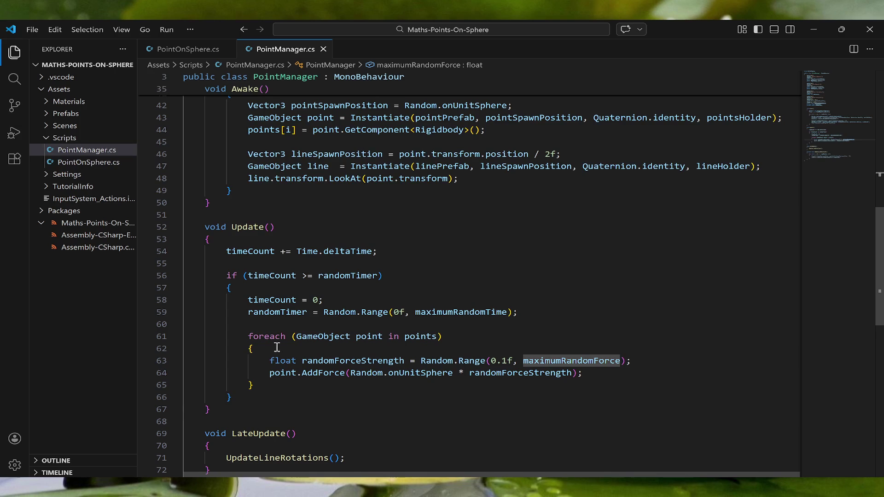
pyautogui.doubleClick(323, 337)
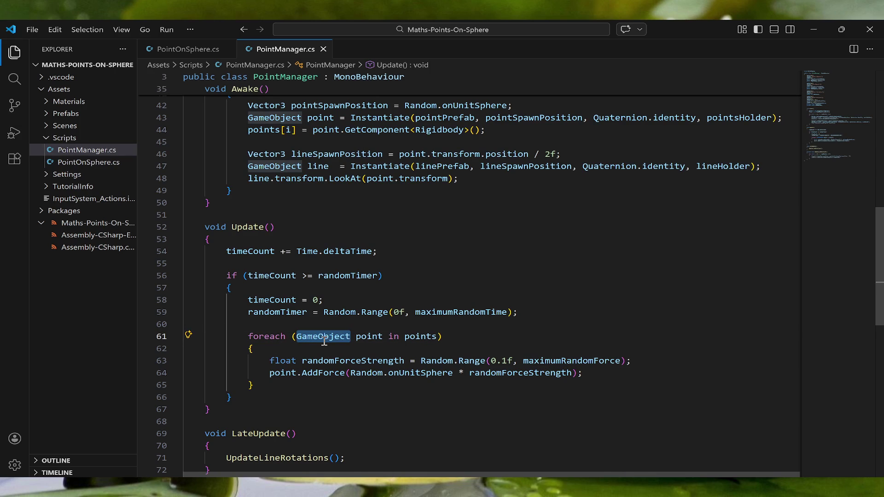
pyautogui.write('Rigidbody')
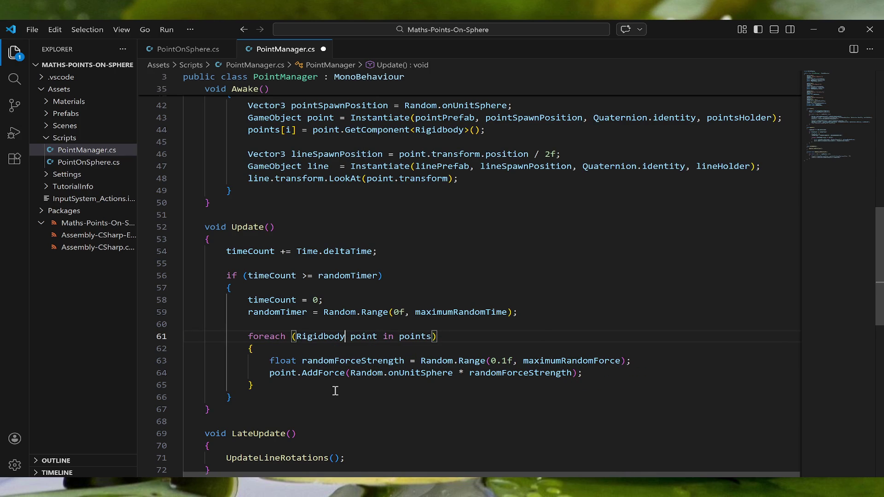
pyautogui.hotkey('ctrl', 's')
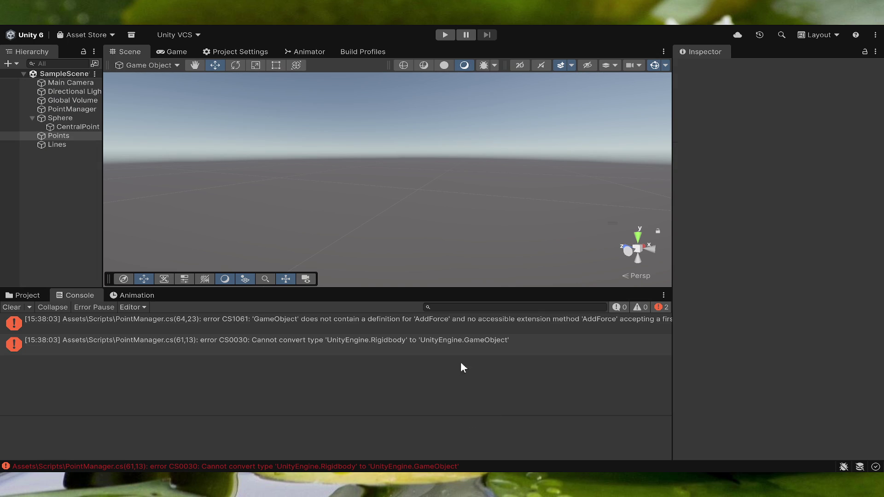
# - Select Points, Sphere, then PointManager, and raise its first Maximum Random value to 4.2
pyautogui.click(59, 135)
pyautogui.click(65, 119)
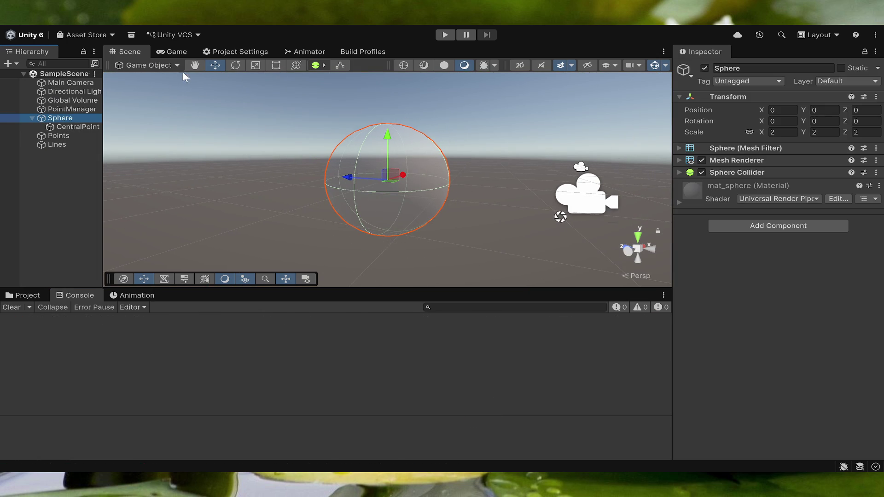
pyautogui.click(74, 109)
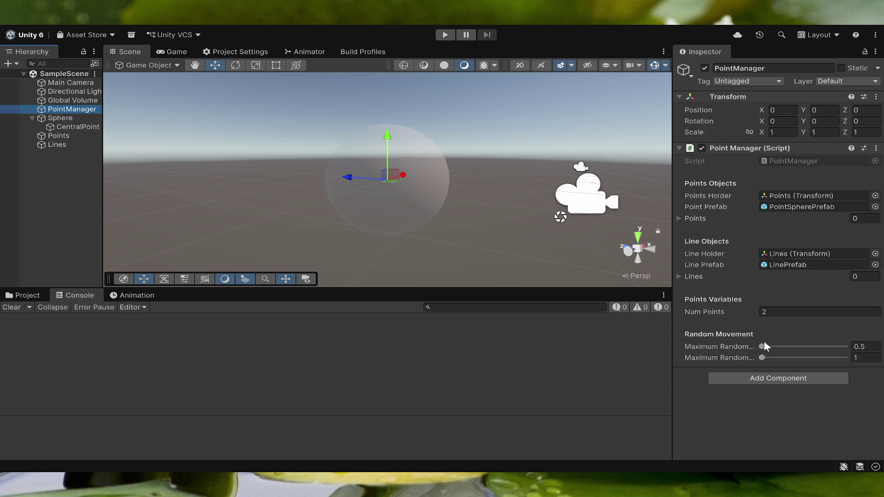
pyautogui.moveTo(762, 348); pyautogui.dragTo(794, 348)
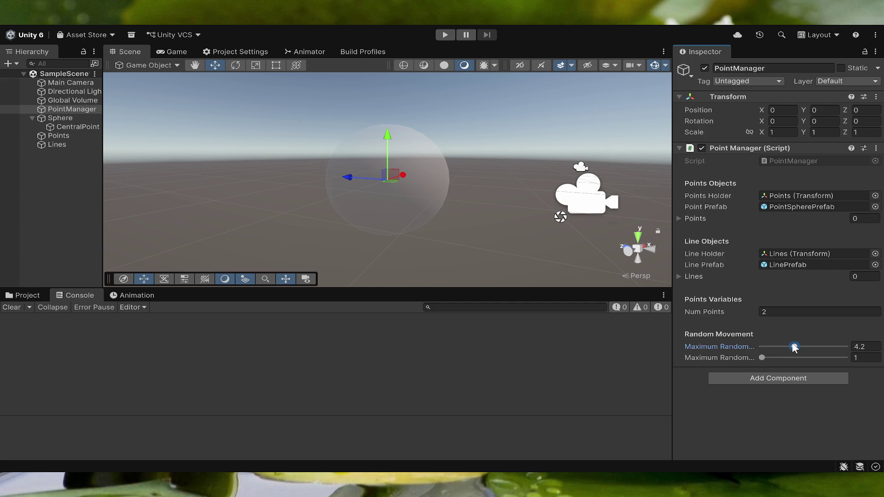
# - Set Maximum Random time to 4 and Maximum Random force to 5, then enter Play mode
pyautogui.click(868, 344)
pyautogui.write('4')
pyautogui.moveTo(762, 357); pyautogui.dragTo(798, 357)
pyautogui.click(857, 354)
pyautogui.write('5')
pyautogui.press('Return')
pyautogui.click(444, 34)
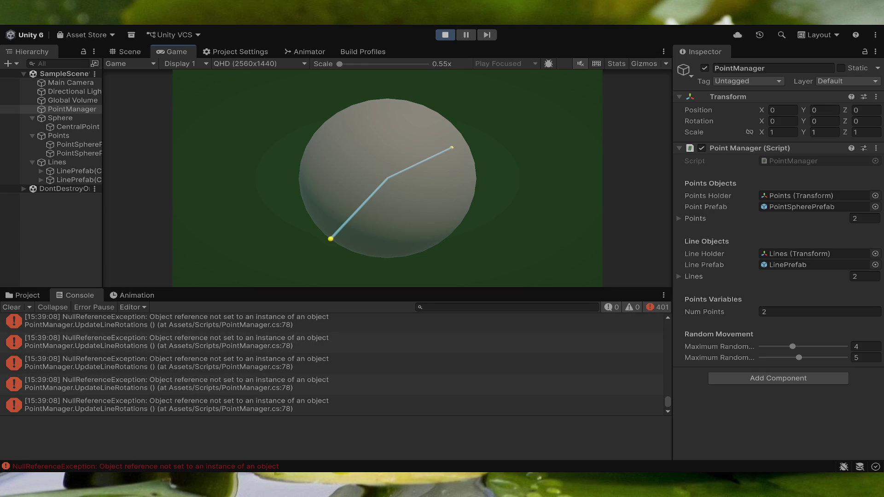
# - Pause the scene, scroll through the NullReferenceException errors, and expand the Points list
pyautogui.click(465, 34)
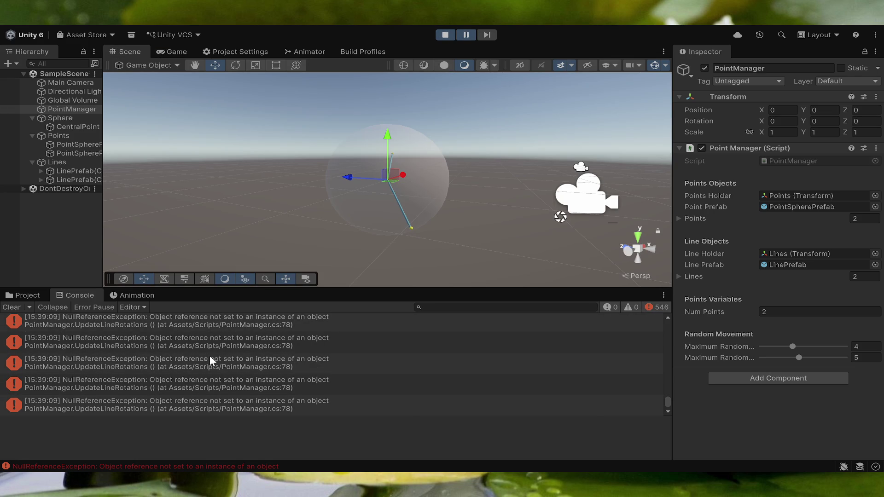
pyautogui.scroll(2, 209, 355)
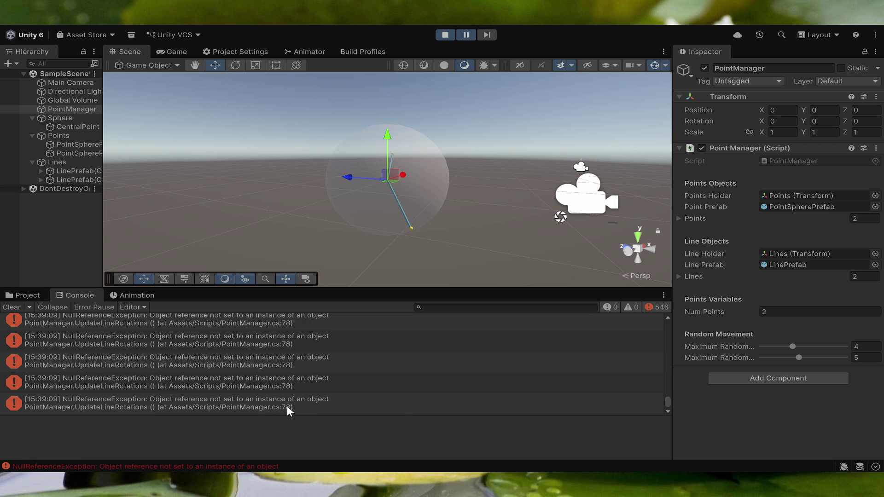
pyautogui.scroll(10, 315, 393)
pyautogui.scroll(5, 318, 392)
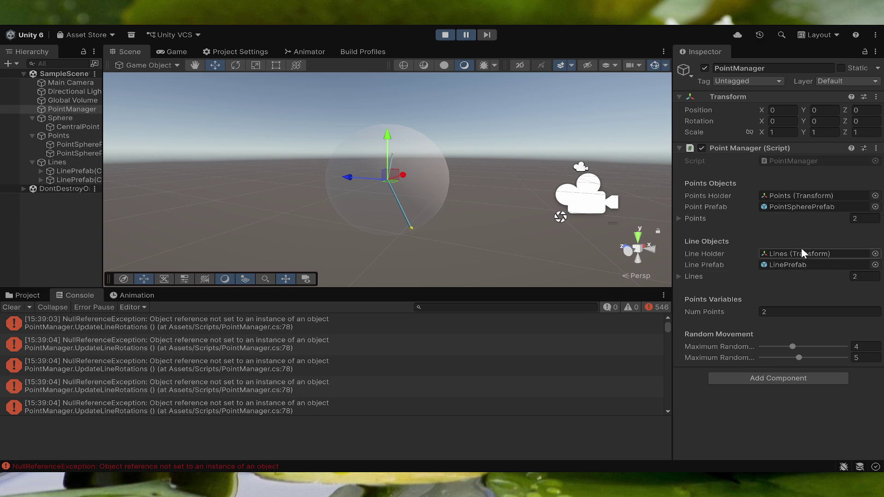
pyautogui.click(680, 218)
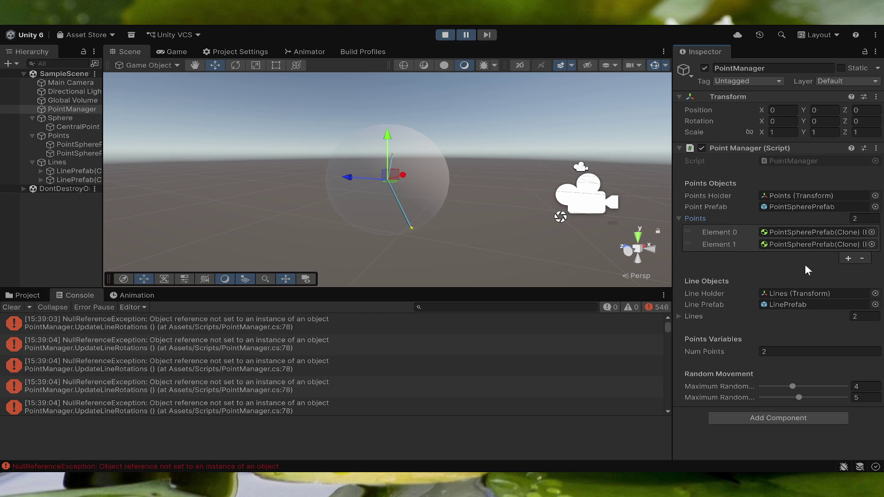
# - Expand the Lines list to confirm it is empty, then exit Play mode with Ctrl+P
pyautogui.click(676, 316)
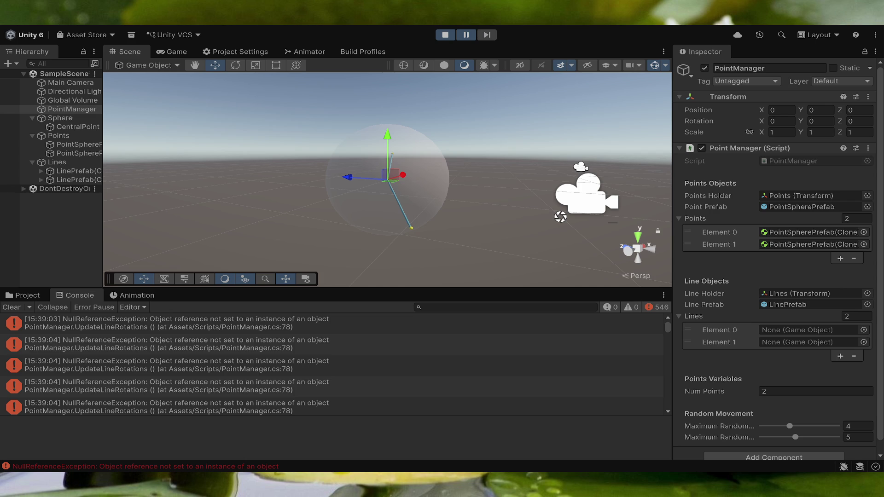
pyautogui.hotkey('ctrl', 'p')
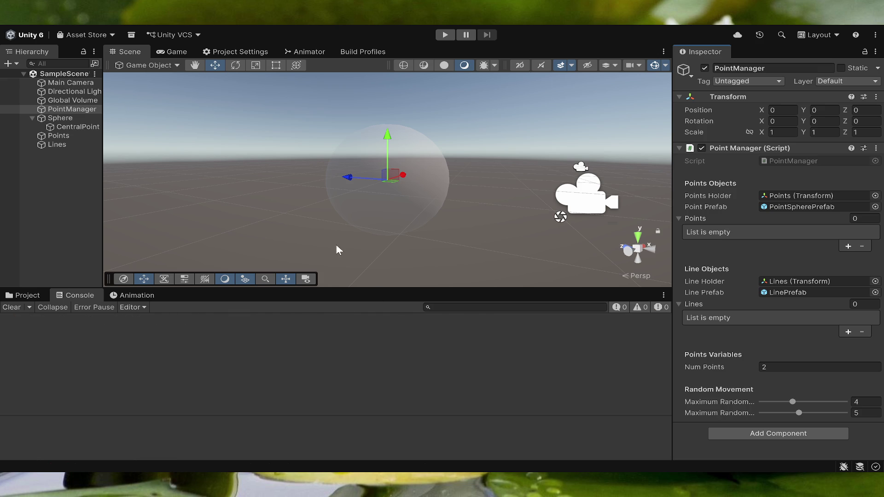
# - Play the scene again and select the first LinePrefab(Clone) in the Hierarchy
pyautogui.click(443, 35)
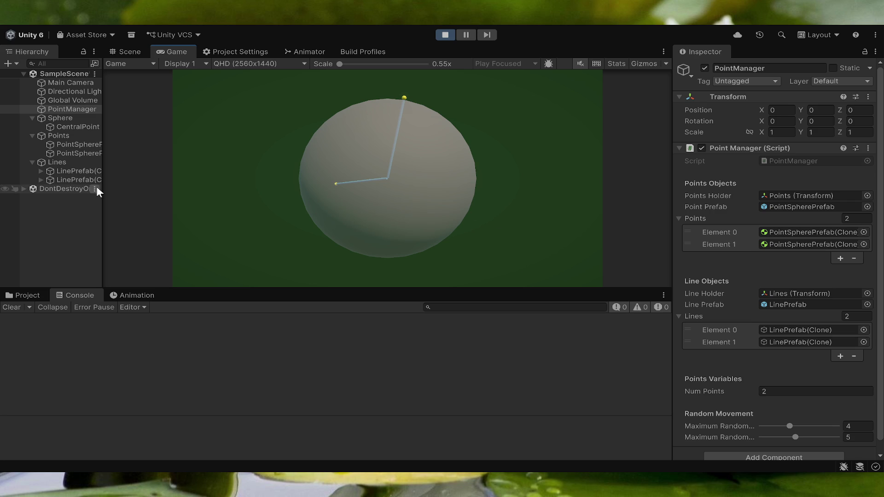
pyautogui.click(59, 171)
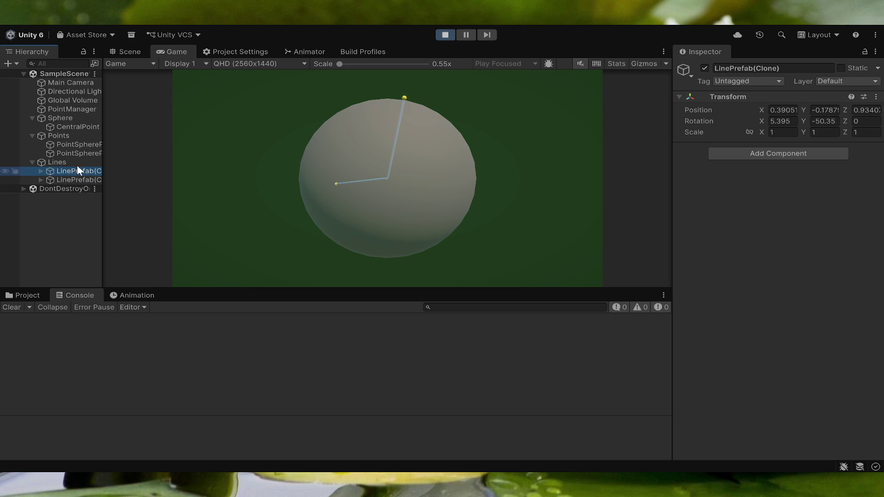
# - On the first PointSpherePrefab clone, unfreeze rotation X and Z and set Linear Damping to 0
pyautogui.click(76, 144)
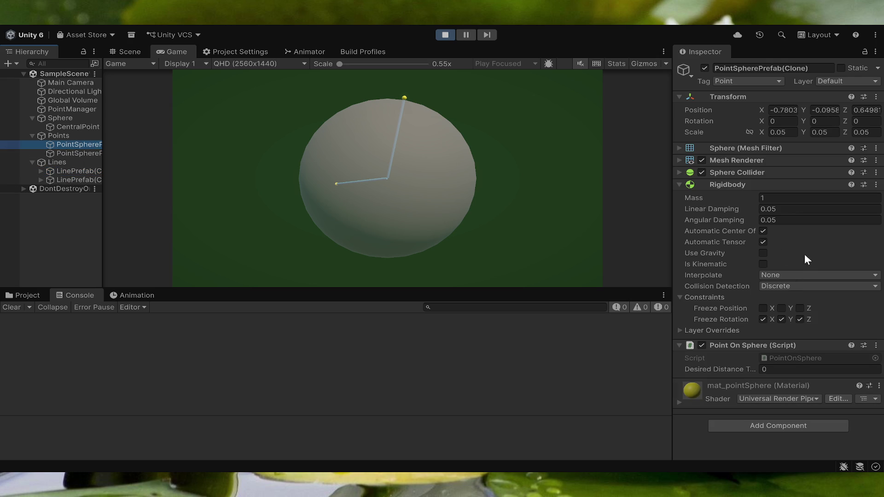
pyautogui.click(772, 320)
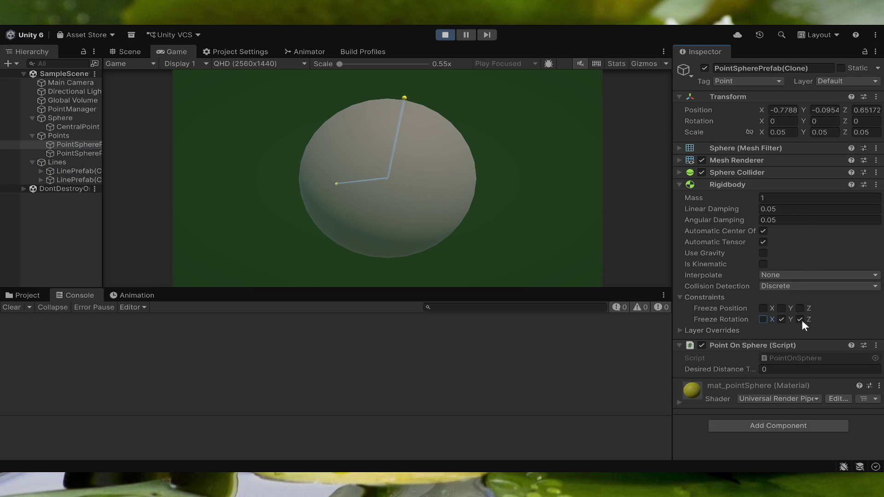
pyautogui.click(802, 319)
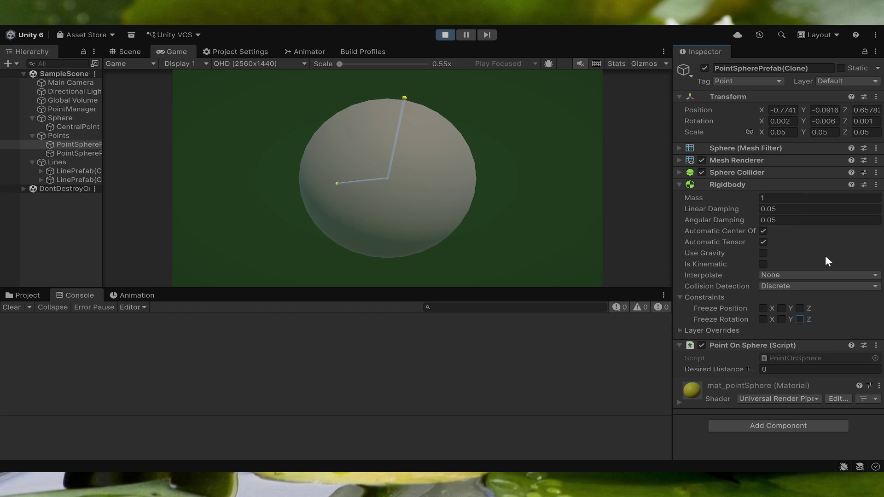
pyautogui.click(801, 209)
pyautogui.write('0')
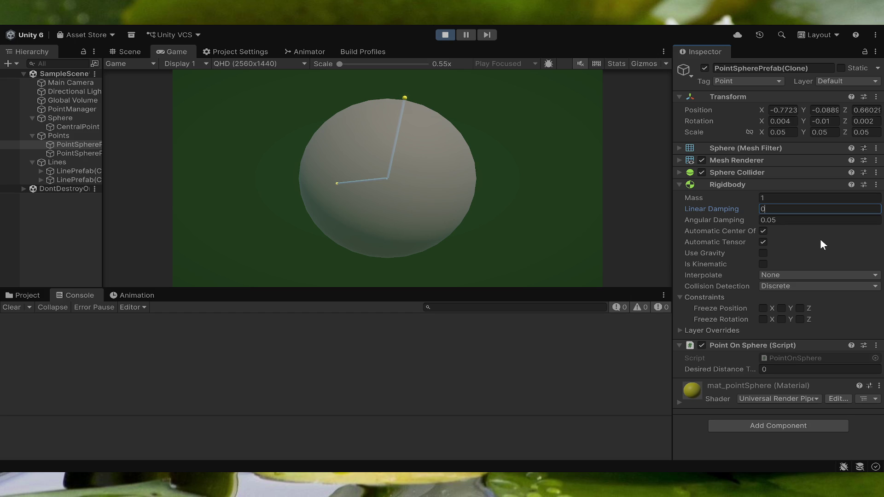
# - Scrub the point's X, Y and Z position to move it around the sphere
pyautogui.moveTo(764, 109); pyautogui.dragTo(600, 108)
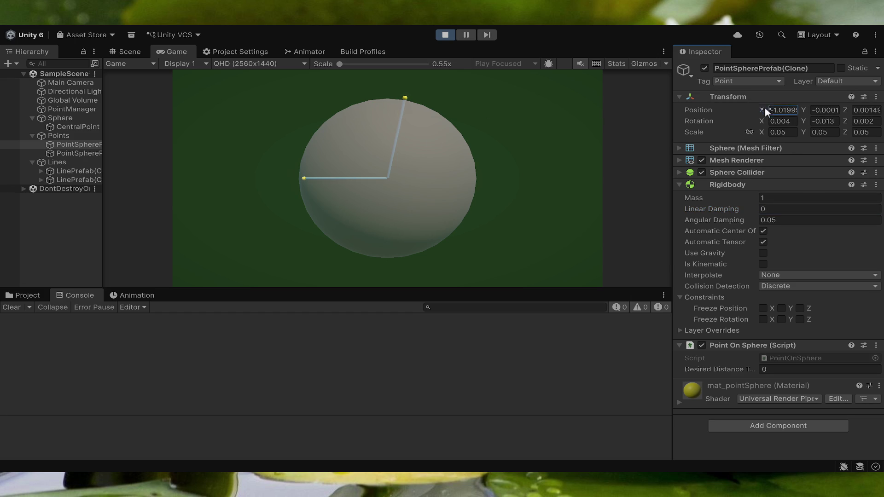
pyautogui.moveTo(804, 110)
pyautogui.mouseDown()
pyautogui.moveTo(857, 109)
pyautogui.moveTo(684, 108)
pyautogui.mouseUp()
pyautogui.moveTo(845, 110)
pyautogui.mouseDown()
pyautogui.moveTo(6, 116)
pyautogui.moveTo(772, 106)
pyautogui.moveTo(673, 107)
pyautogui.mouseUp()
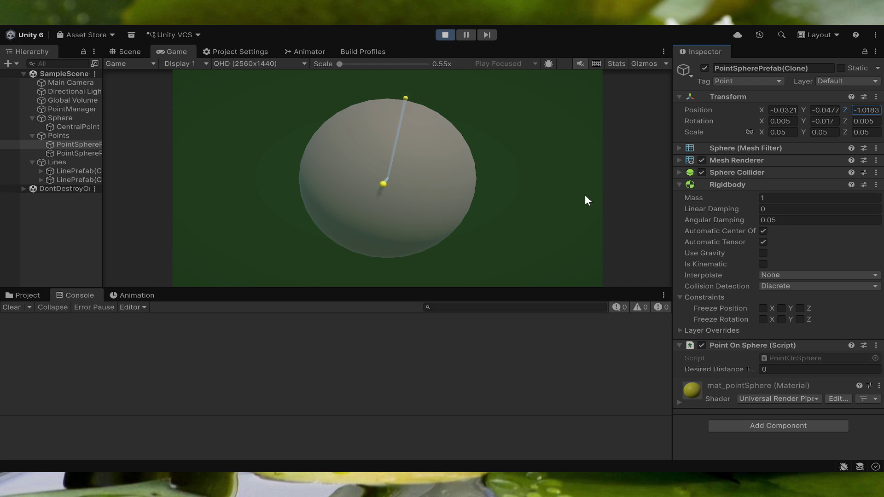
# - Stop and restart Play mode, then select PointManager to inspect its spawned points and lines
pyautogui.click(444, 36)
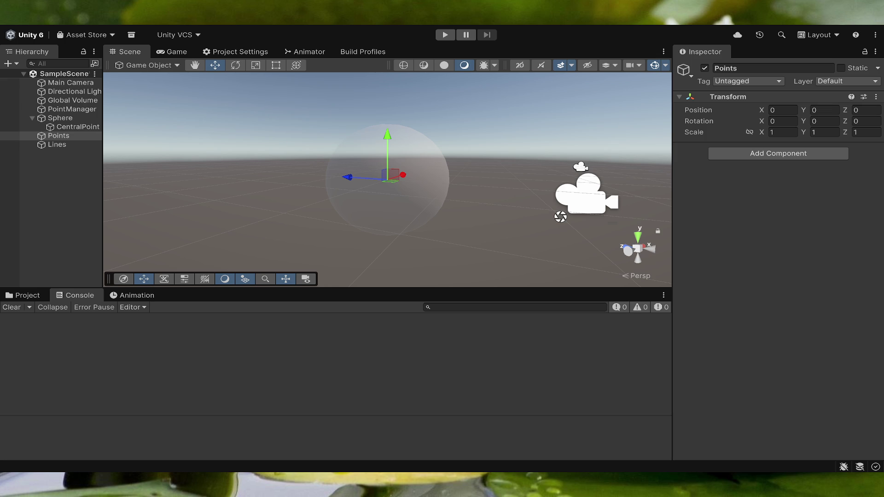
pyautogui.click(444, 34)
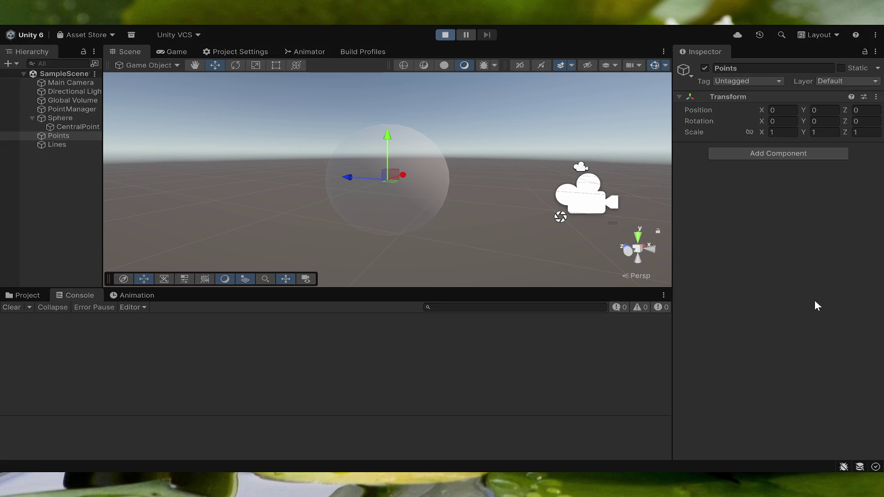
pyautogui.click(69, 107)
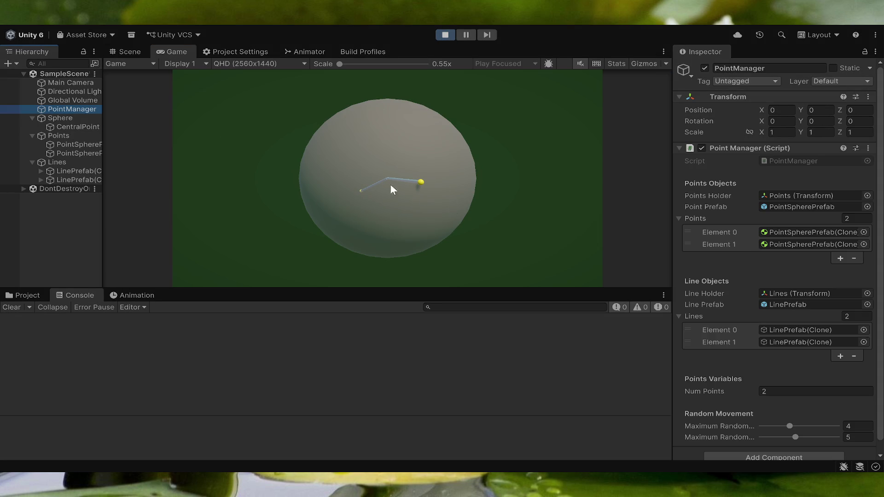
# - Drag the Random Movement maximum sliders so they read 0.96 and 10
pyautogui.scroll(-1, 778, 419)
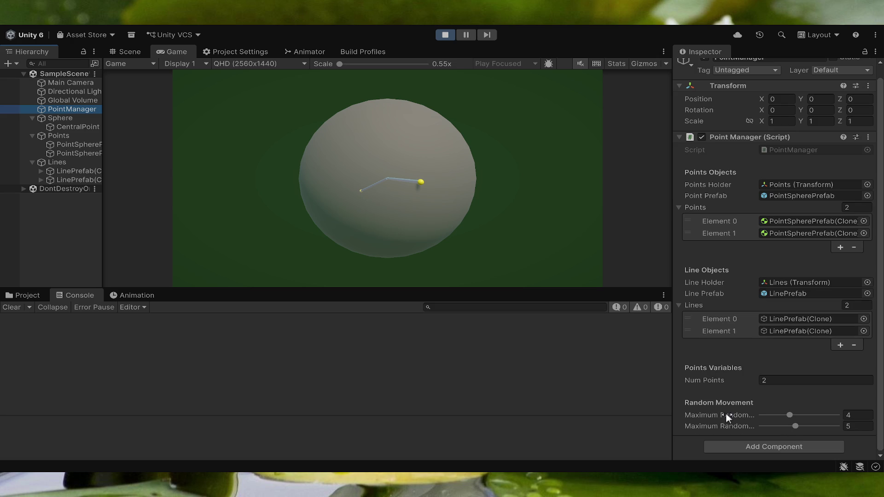
pyautogui.moveTo(790, 413)
pyautogui.mouseDown()
pyautogui.moveTo(766, 416)
pyautogui.moveTo(841, 421)
pyautogui.mouseUp()
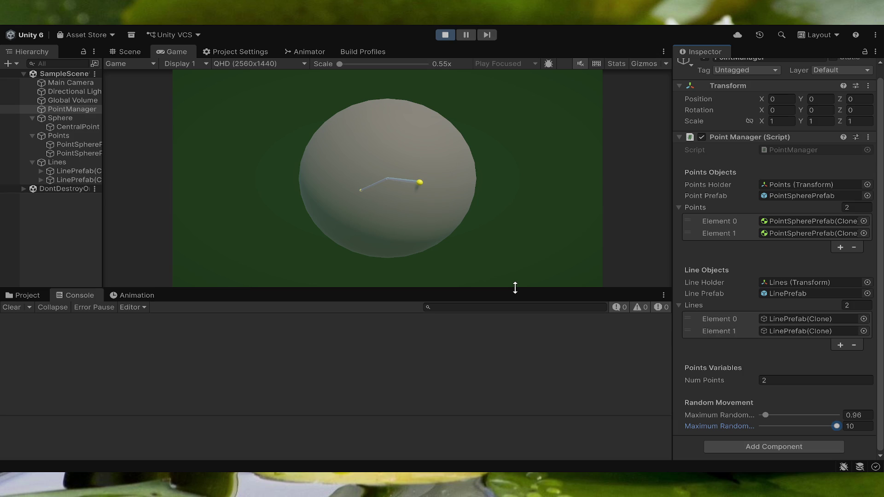
# - Check the two PointSpherePrefab(Clone) spheres' positions, then exit Play mode
pyautogui.click(82, 145)
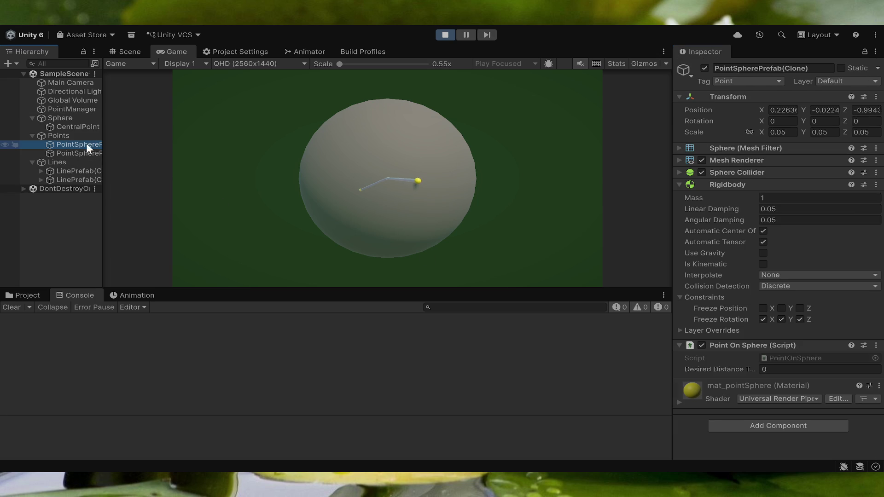
pyautogui.click(94, 153)
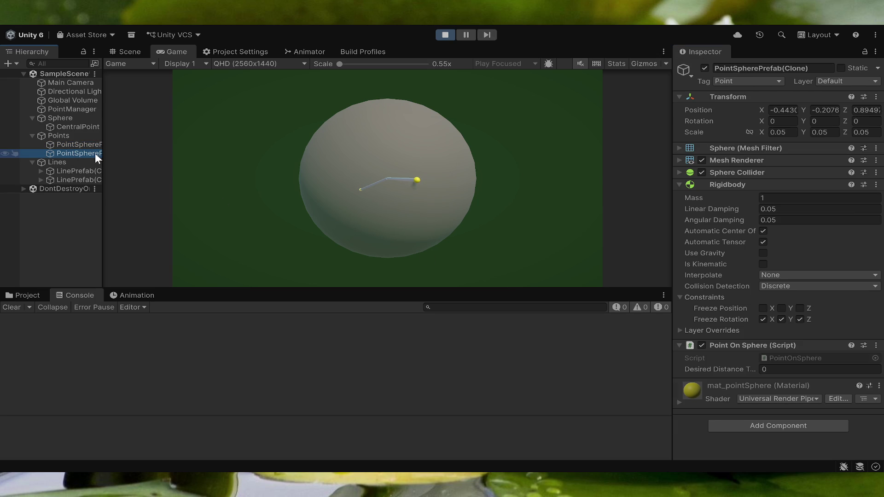
pyautogui.click(387, 216)
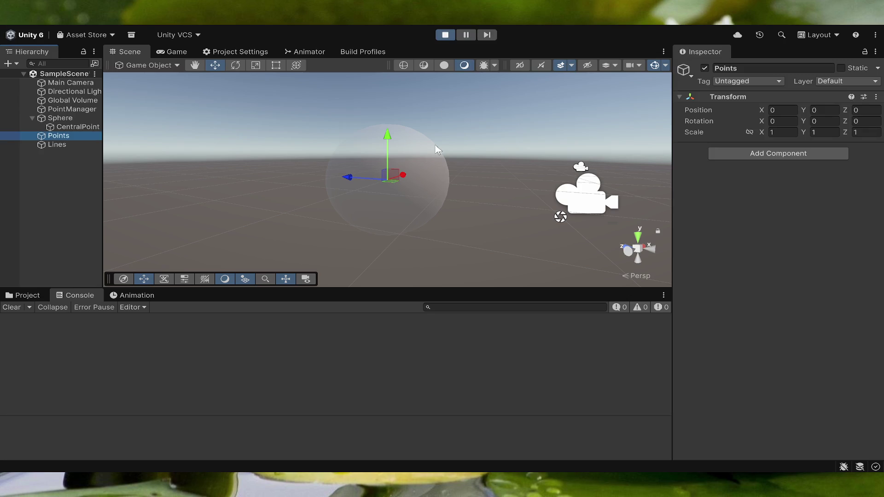
pyautogui.click(439, 37)
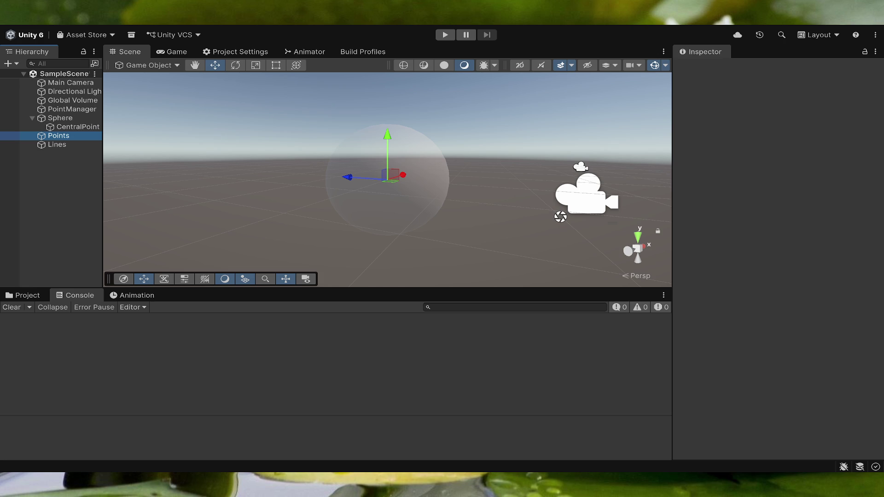
# - Remove the stray backtick and trailing plus so line 66's log ends with randomForceStrength.ToString()
pyautogui.hotkey('ctrl', 'p')
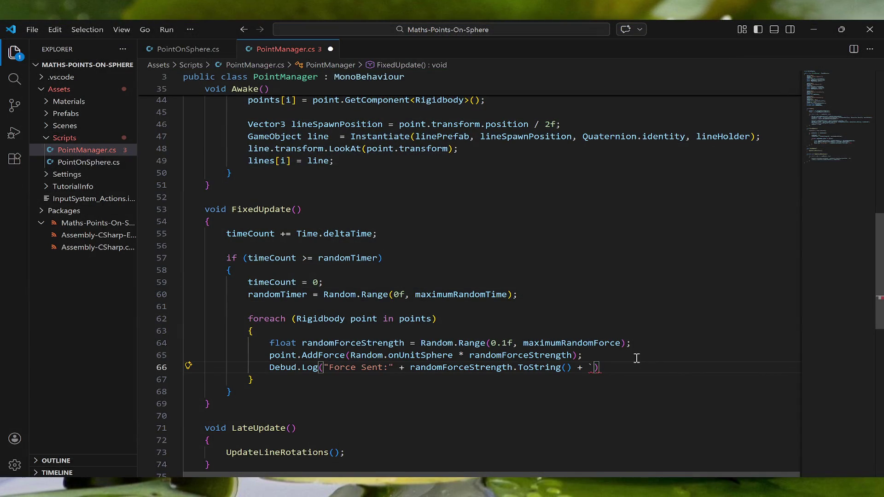
pyautogui.press('BackSpace')
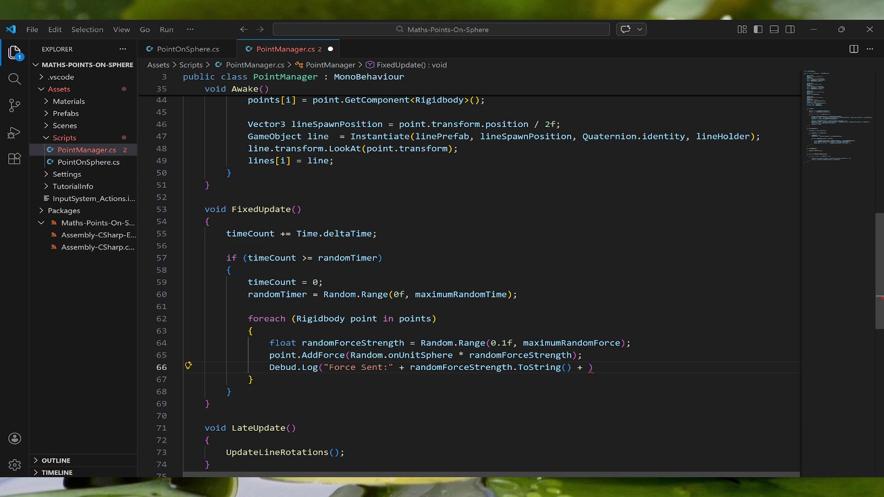
pyautogui.moveTo(461, 367)
pyautogui.click(410, 367)
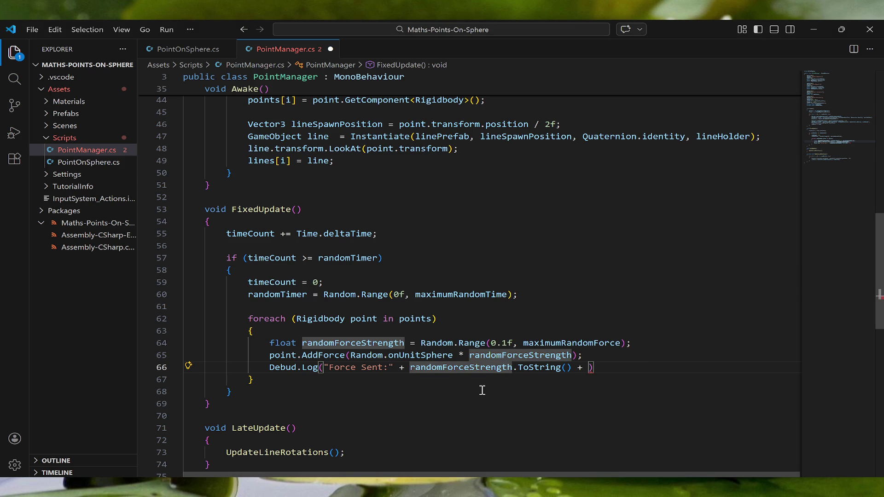
pyautogui.press('Right')
pyautogui.press('Right')
pyautogui.press('Right')
pyautogui.press('BackSpace')
pyautogui.press('BackSpace')
pyautogui.press('Delete')
pyautogui.press('Left')
pyautogui.press('Left')
pyautogui.press('Left')
pyautogui.press('Left')
pyautogui.click(639, 346)
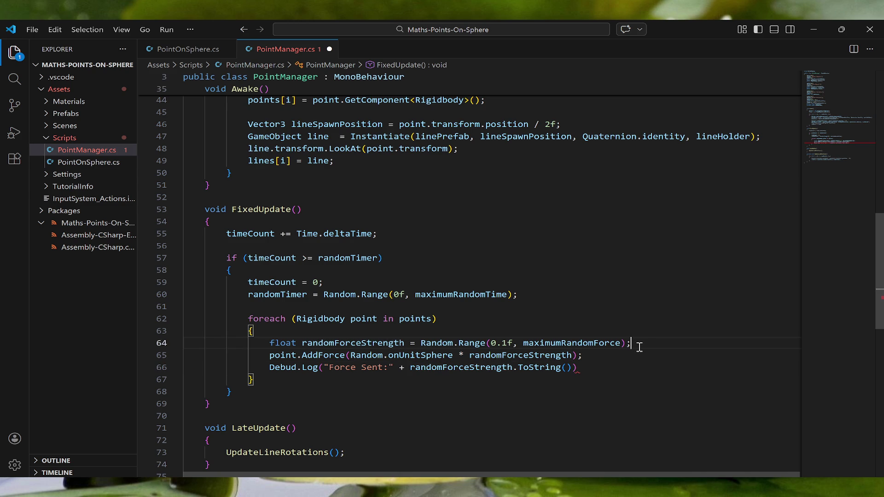
# - Declare Vector3 randomDirection = Random.onUnitSphere and pass randomDirection to AddForce
pyautogui.press('Return')
pyautogui.write('Vector3')
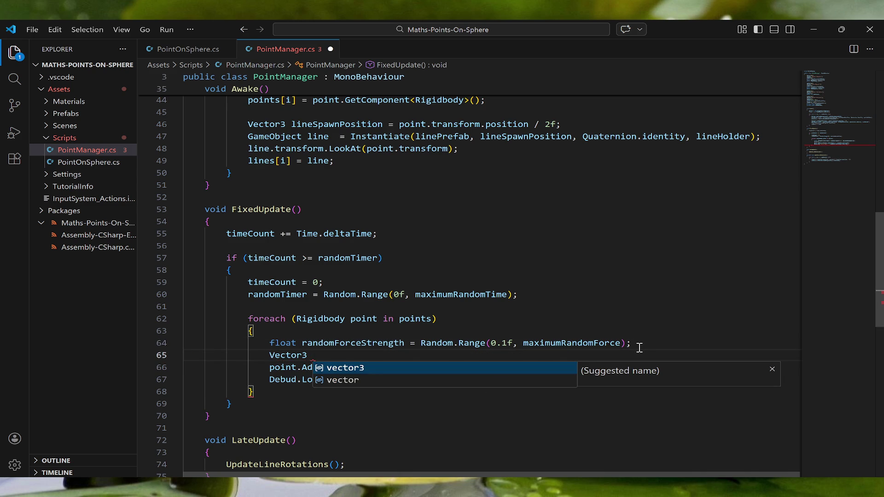
pyautogui.write(' random')
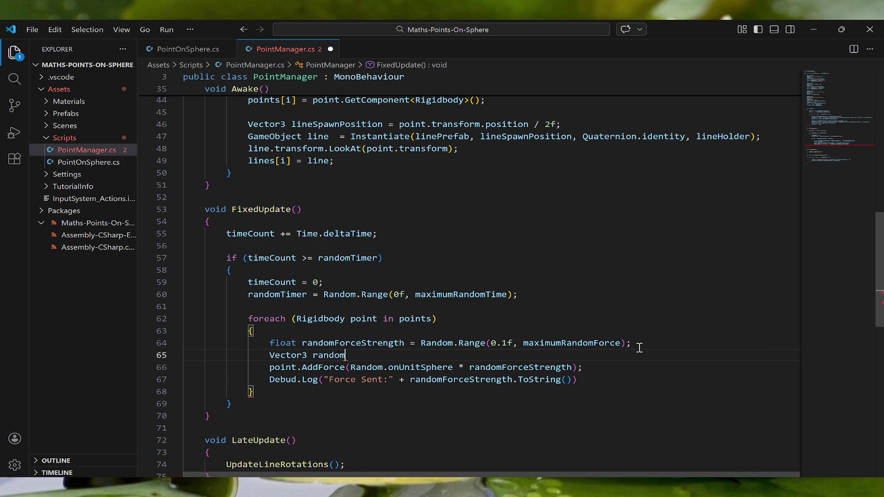
pyautogui.write('Direction = ')
pyautogui.write('Rand')
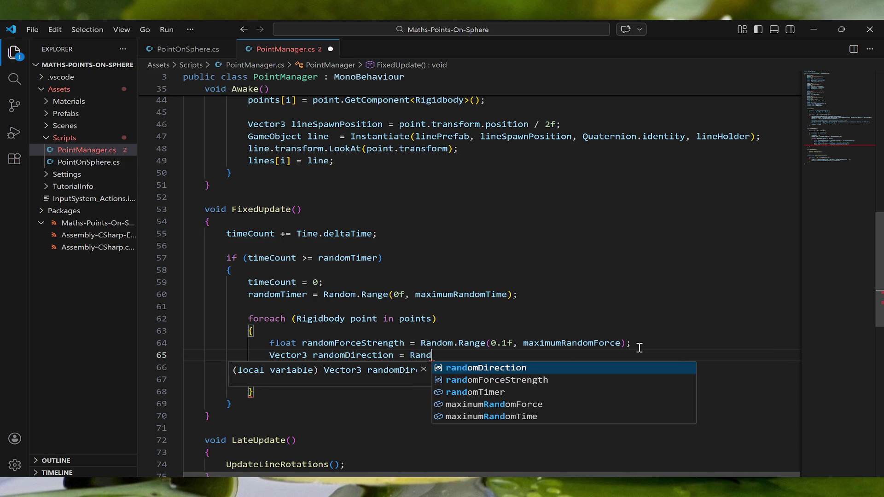
pyautogui.write('om.on')
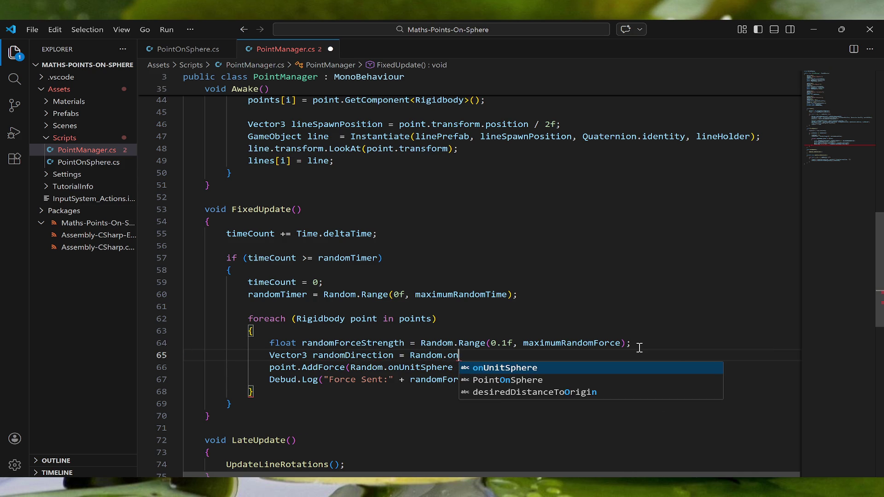
pyautogui.press('Tab')
pyautogui.write(';')
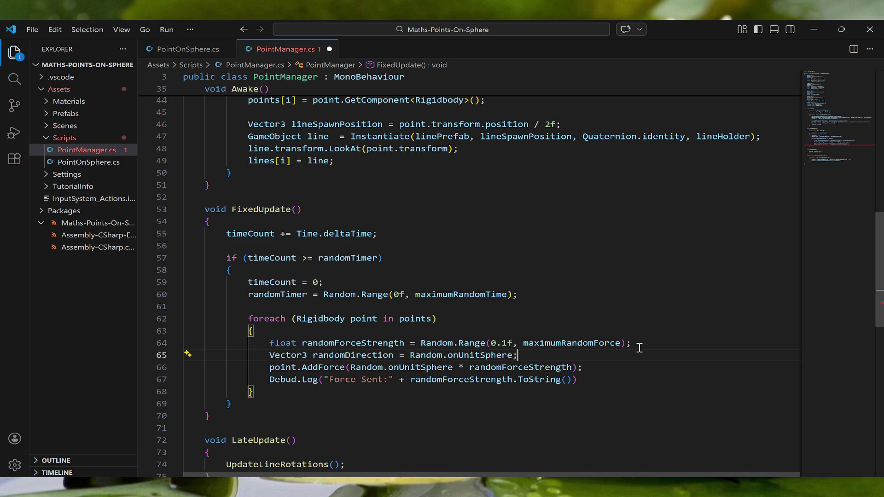
pyautogui.doubleClick(411, 367)
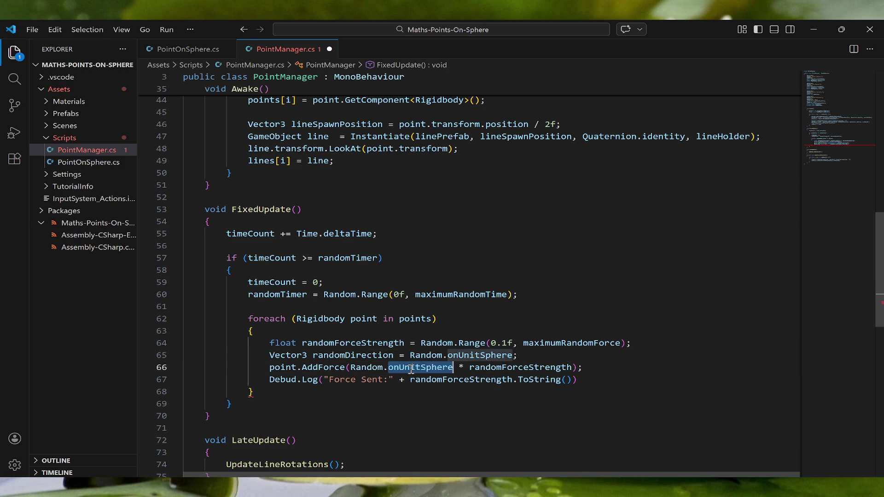
pyautogui.press('BackSpace')
pyautogui.press('BackSpace')
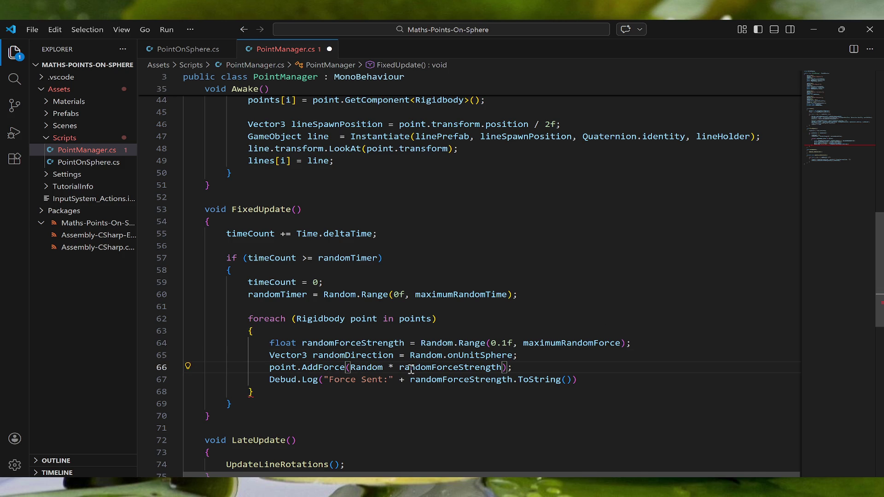
pyautogui.write('dir')
pyautogui.press('Tab')
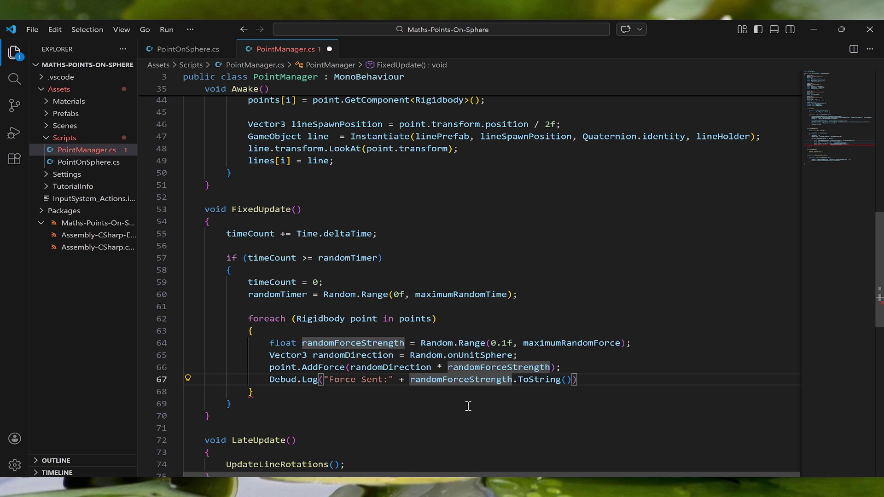
# - Log randomDirection's x, y and z components in the Force Sent message, then return to Unity
pyautogui.write('rand')
pyautogui.press('Tab')
pyautogui.write('.x.ToString')
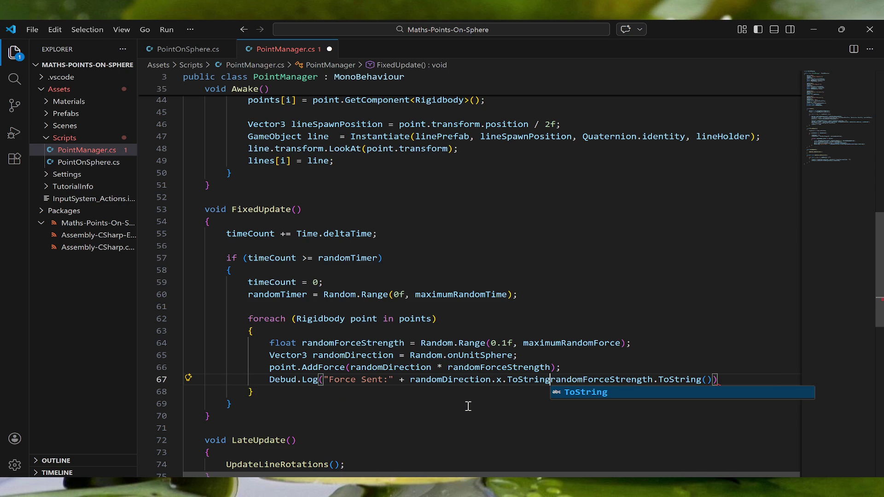
pyautogui.write('() + random')
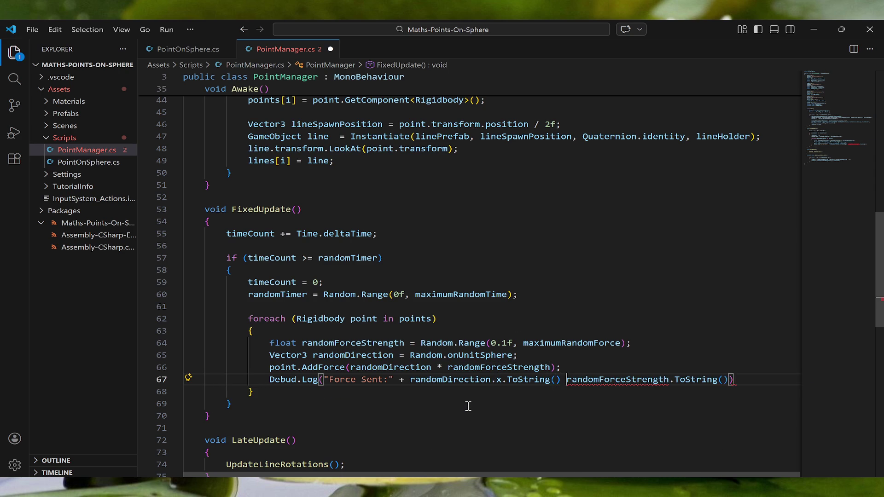
pyautogui.press('Tab')
pyautogui.write('.y.')
pyautogui.write('ToString')
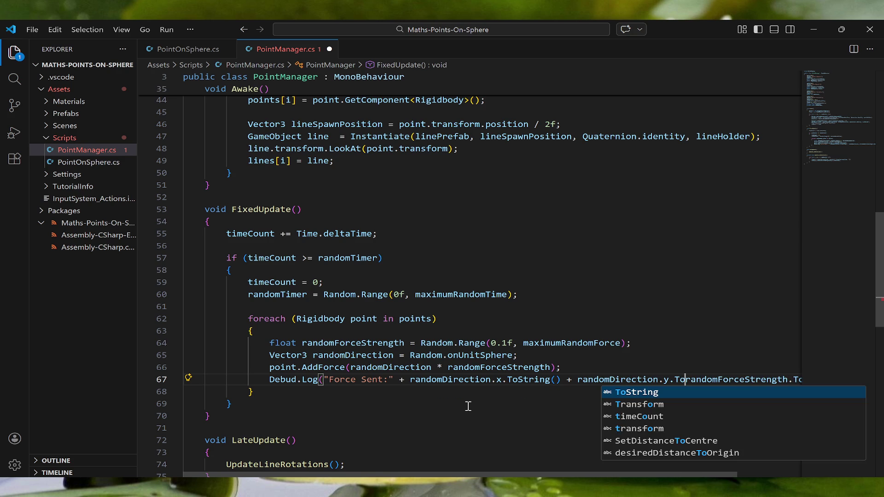
pyautogui.write('() +')
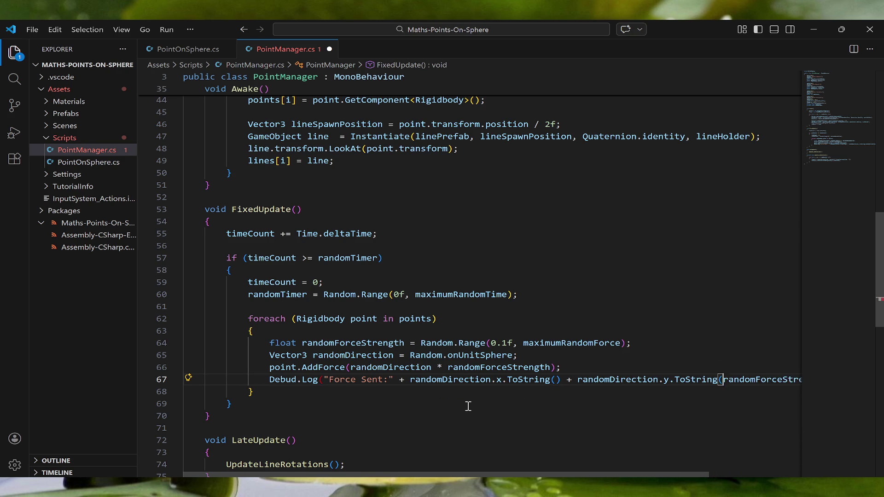
pyautogui.write(' random')
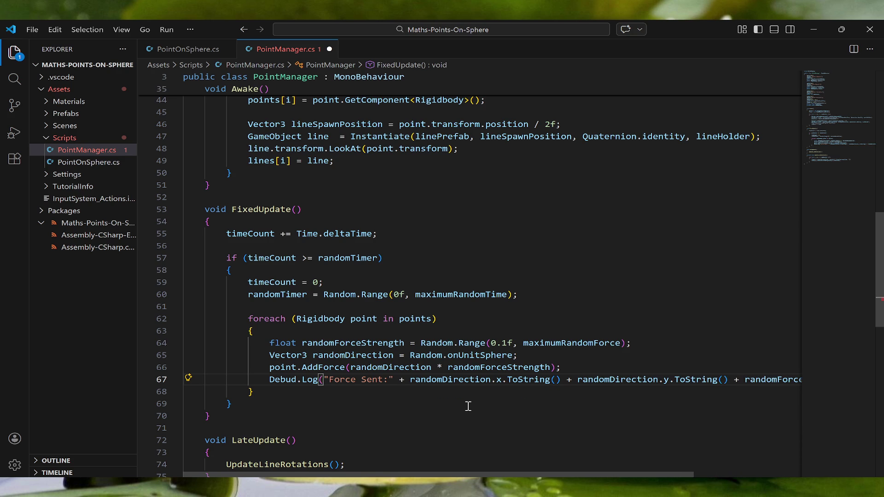
pyautogui.press('Tab')
pyautogui.write('.z')
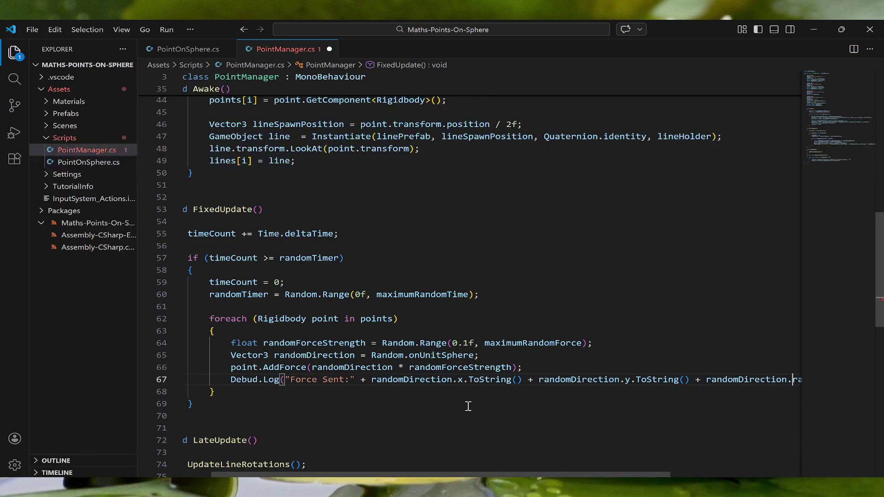
pyautogui.write('.ToString')
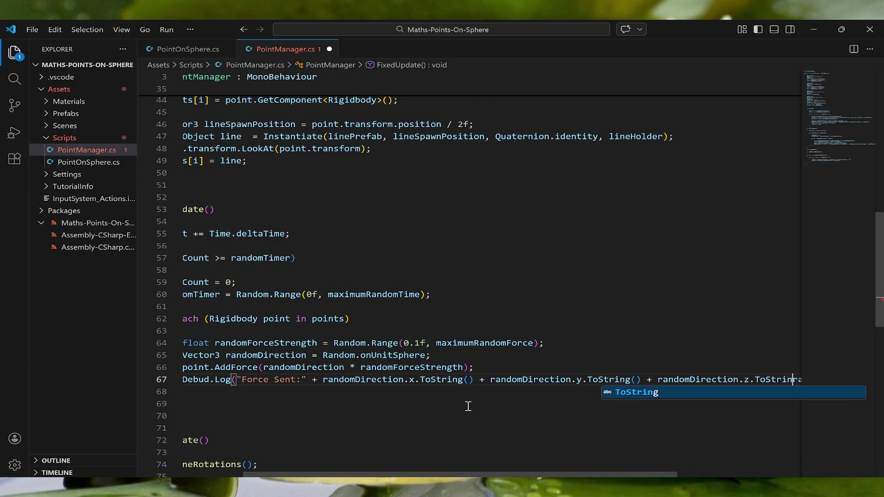
pyautogui.write('()')
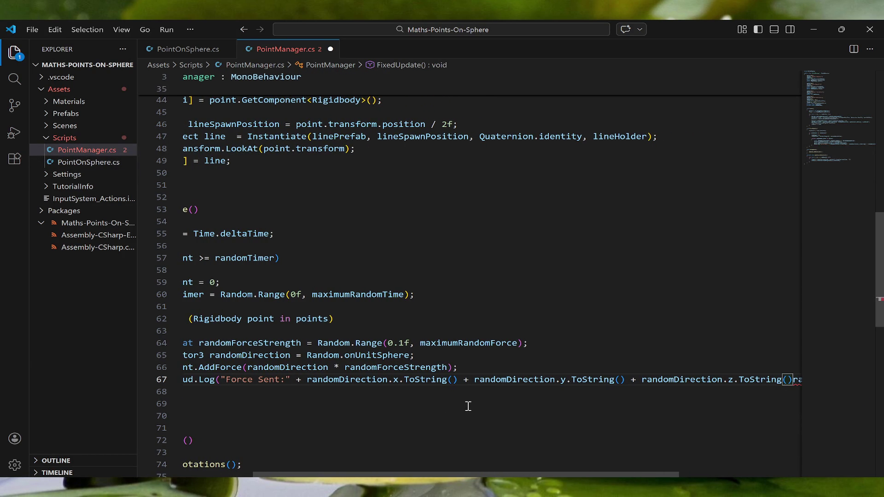
pyautogui.write(' +')
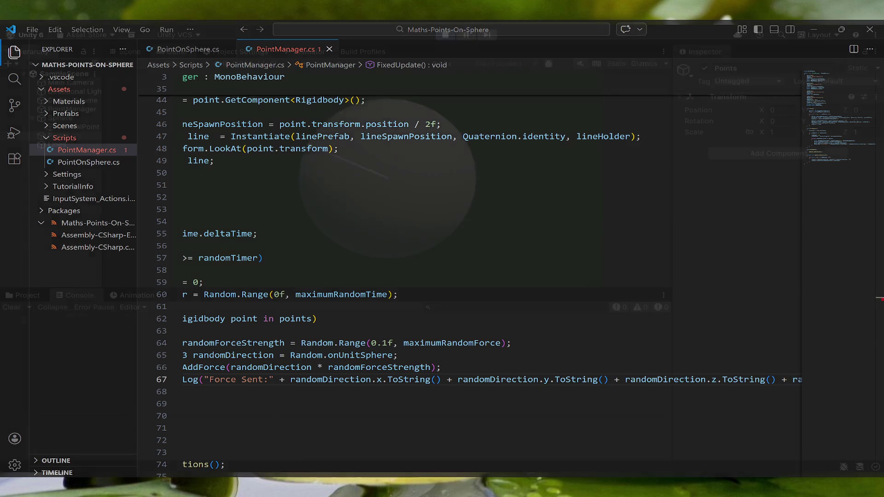
pyautogui.hotkey('alt', 'Tab')
pyautogui.press('`')
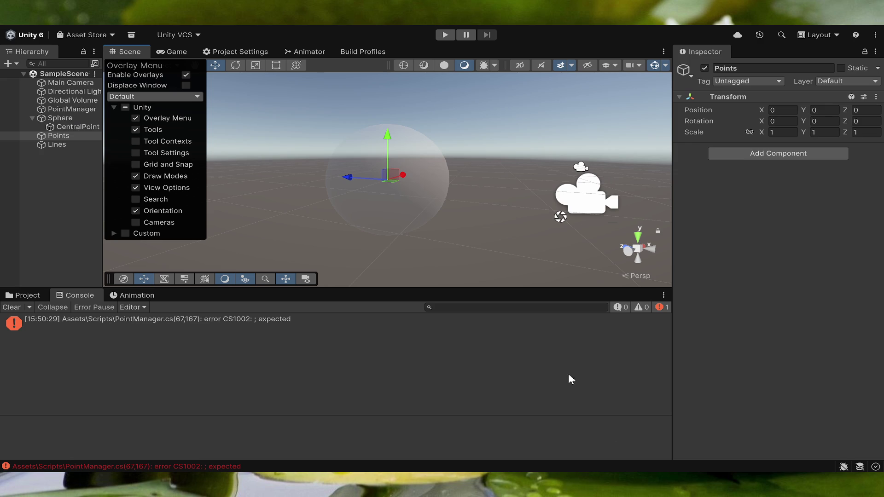
# - Close the overlay popup, run the scene to watch the Force Sent logs, then pause
pyautogui.press('`')
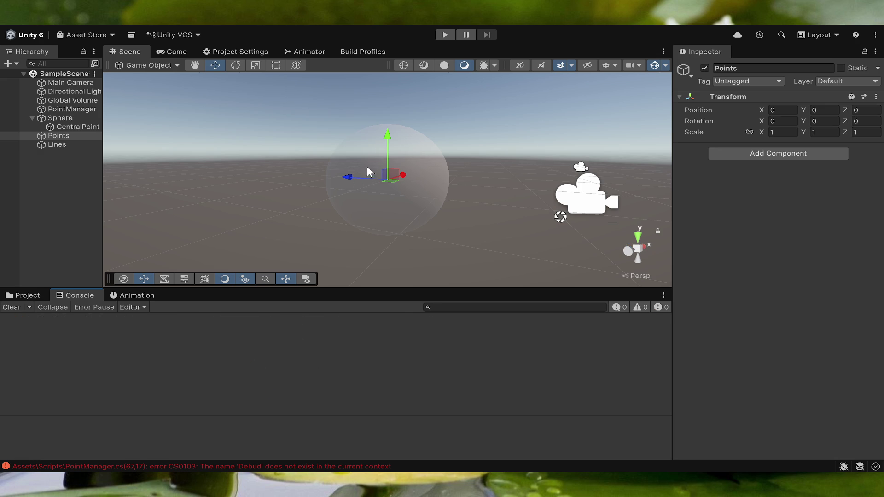
pyautogui.click(445, 34)
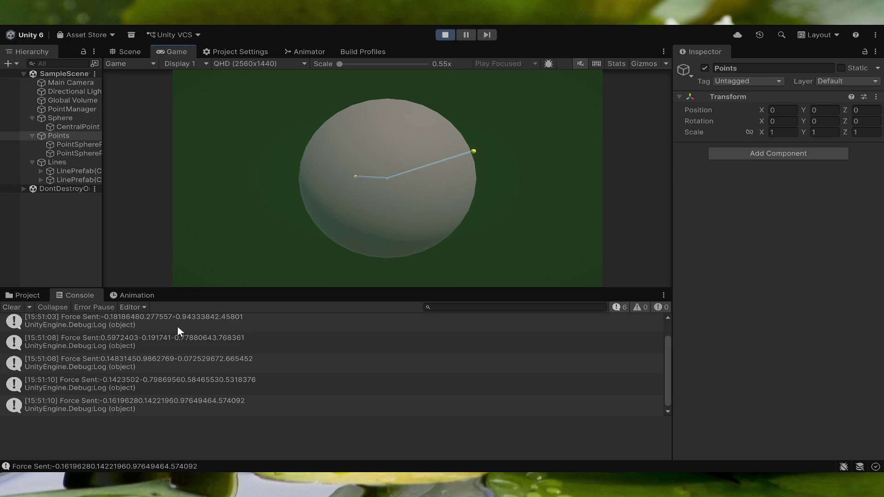
pyautogui.click(467, 35)
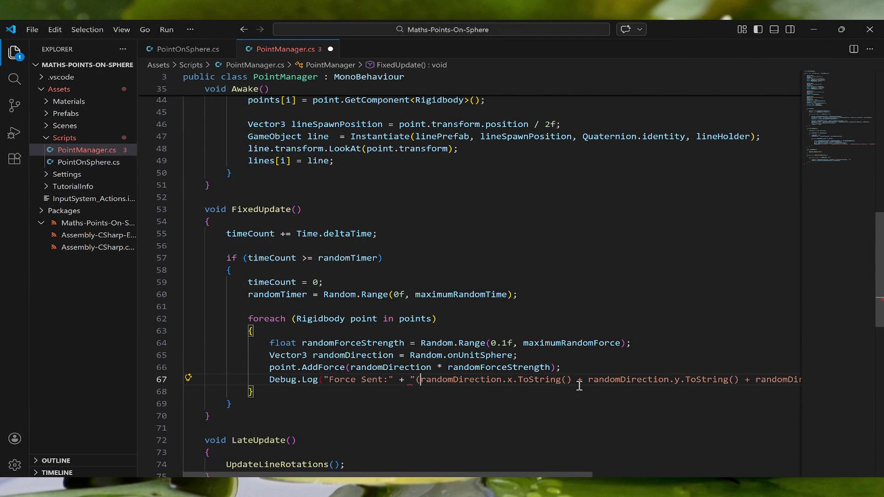
# - Add an opening '(' and ', ' separators after x and y, wrapping the log onto line 68
pyautogui.write('" +')
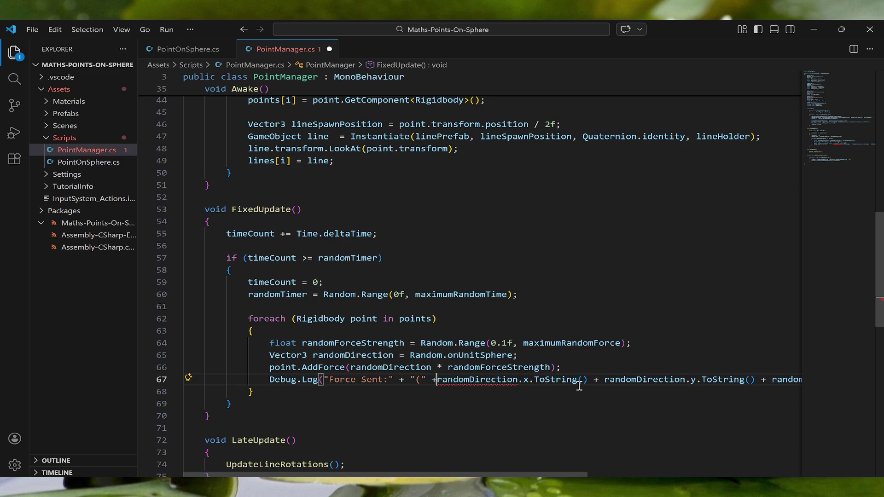
pyautogui.hotkey('ctrl', 'Right')
pyautogui.hotkey('ctrl', 'Right')
pyautogui.hotkey('ctrl', 'Right')
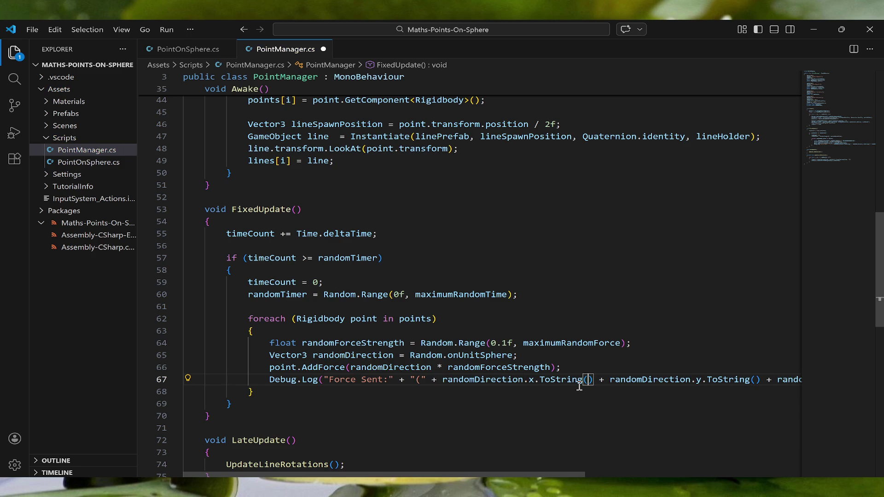
pyautogui.write('+ ", " + ')
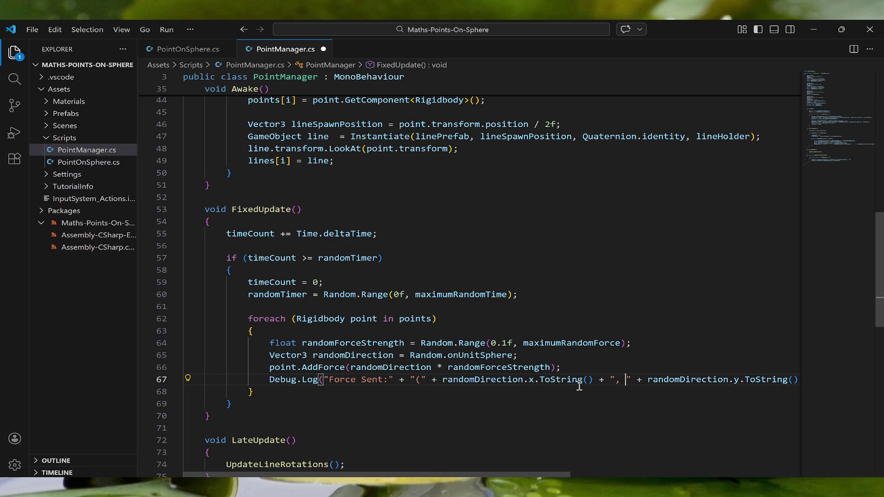
pyautogui.write('"')
pyautogui.press('Right')
pyautogui.press('Right')
pyautogui.press('Right')
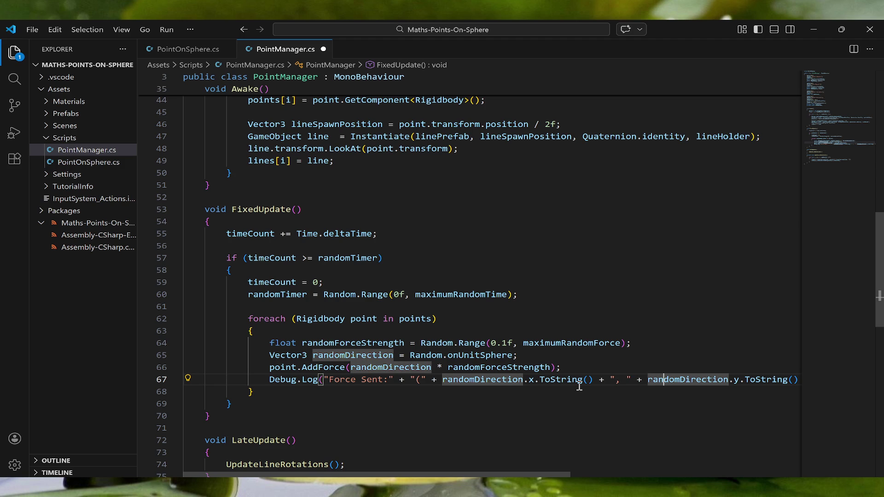
pyautogui.press('Right')
pyautogui.press('Right')
pyautogui.press('Right')
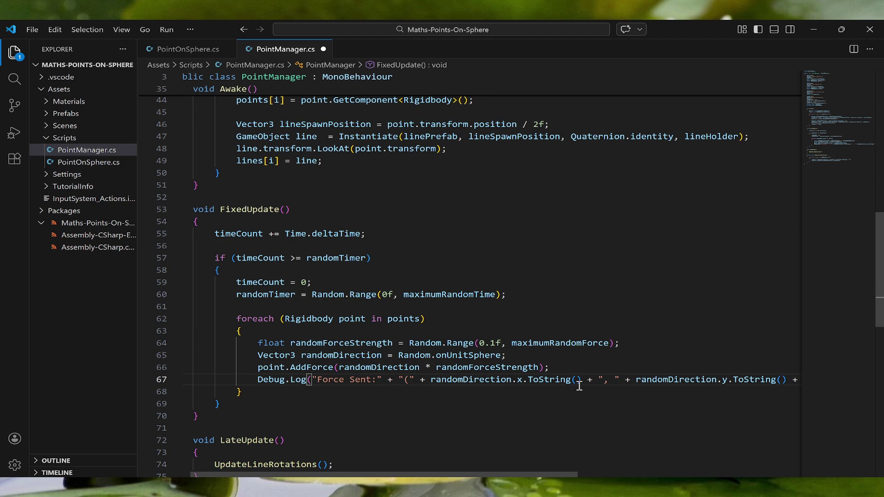
pyautogui.press('Return')
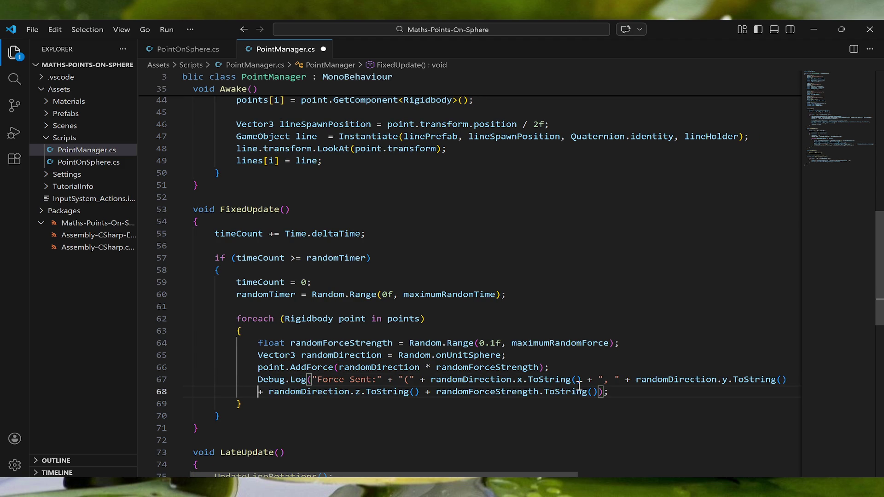
pyautogui.write('+ ", ')
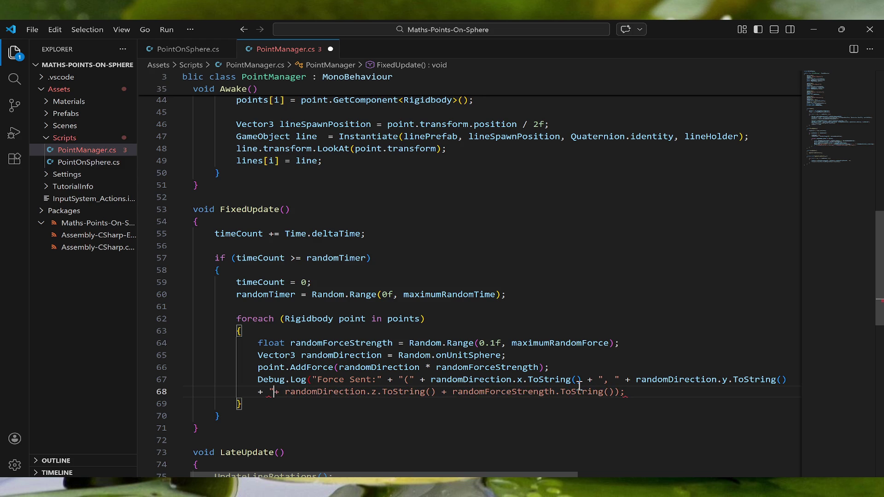
pyautogui.write('"')
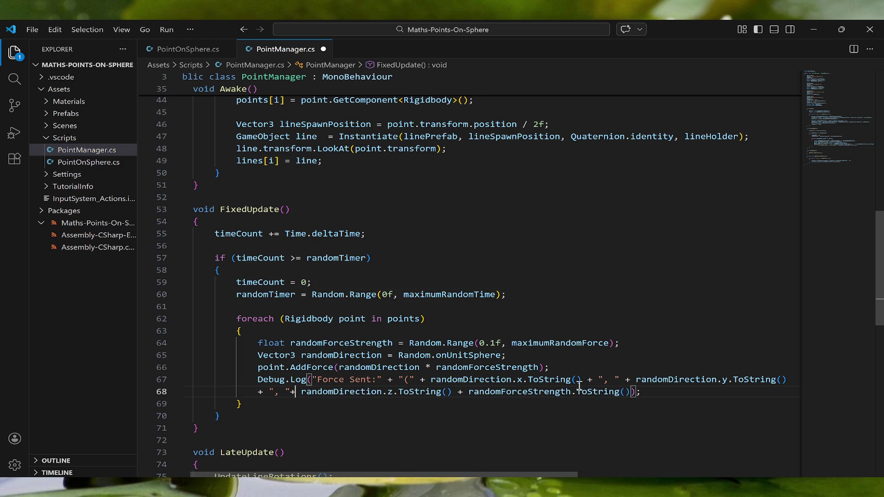
# - Close the coordinates with ')', append 'N' after the strength, and save PointManager.cs
pyautogui.press('Right')
pyautogui.press('Right')
pyautogui.press('Right')
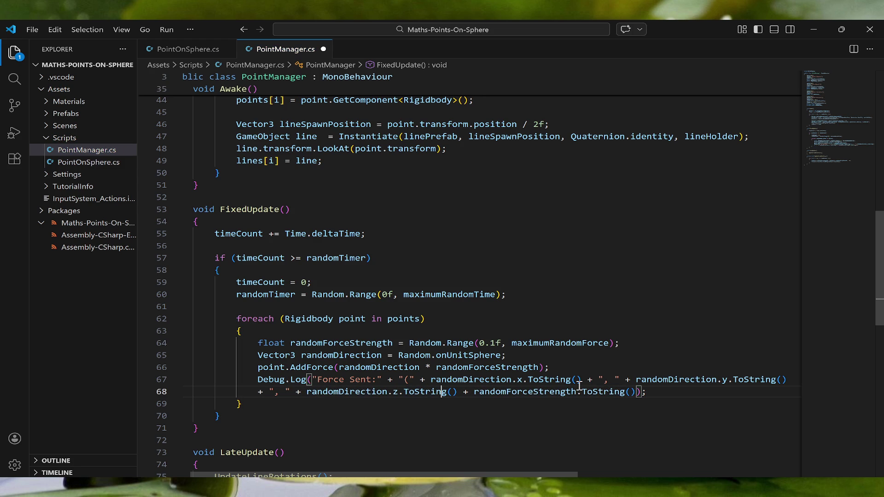
pyautogui.press('Right')
pyautogui.write('+ ",')
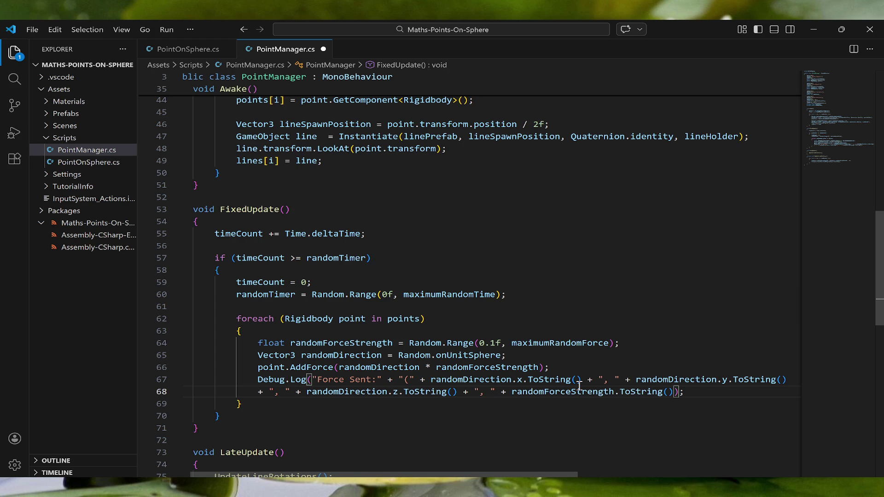
pyautogui.press('BackSpace')
pyautogui.press('BackSpace')
pyautogui.write(')')
pyautogui.press('Right')
pyautogui.press('Right')
pyautogui.press('Right')
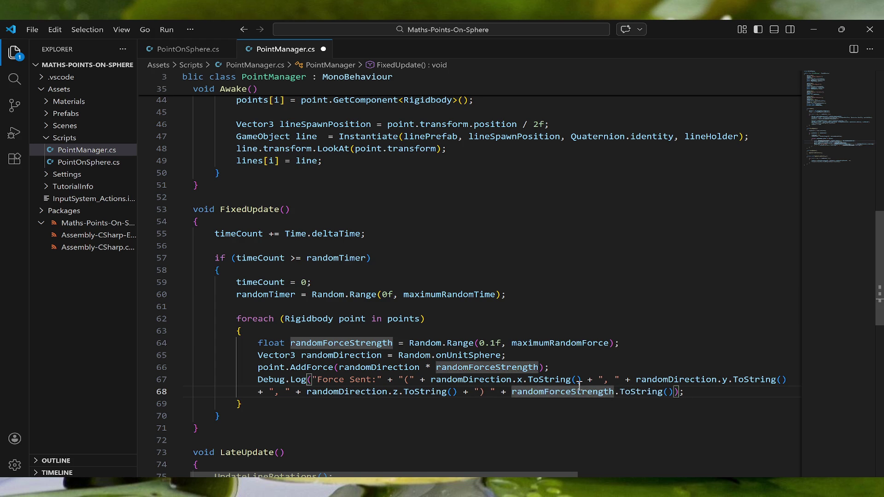
pyautogui.press('Right')
pyautogui.press('Right')
pyautogui.press('Right')
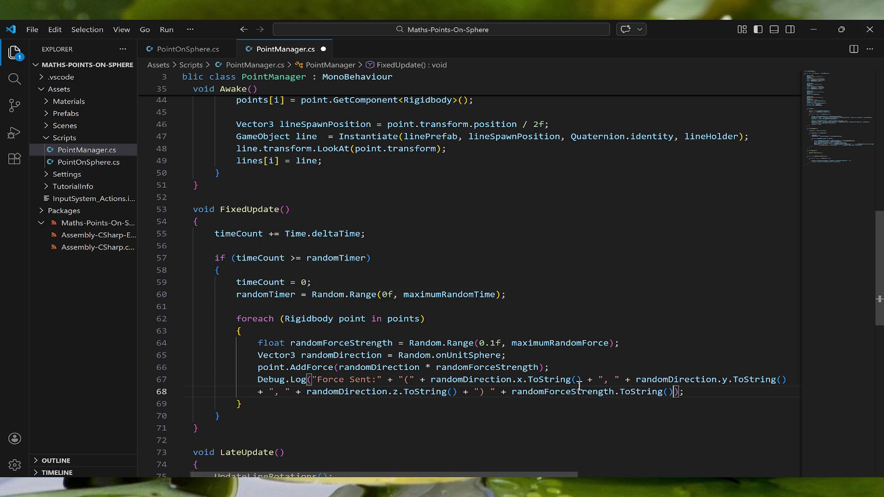
pyautogui.write('+ "N')
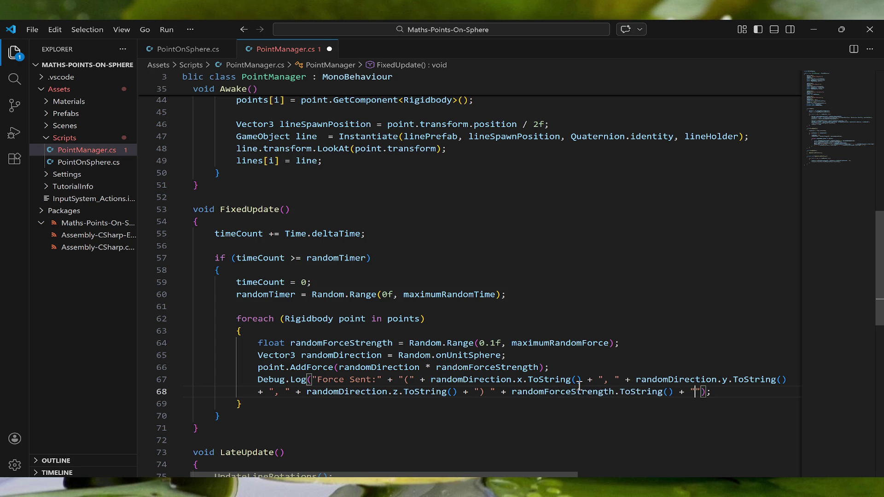
pyautogui.press('Right')
pyautogui.press('Right')
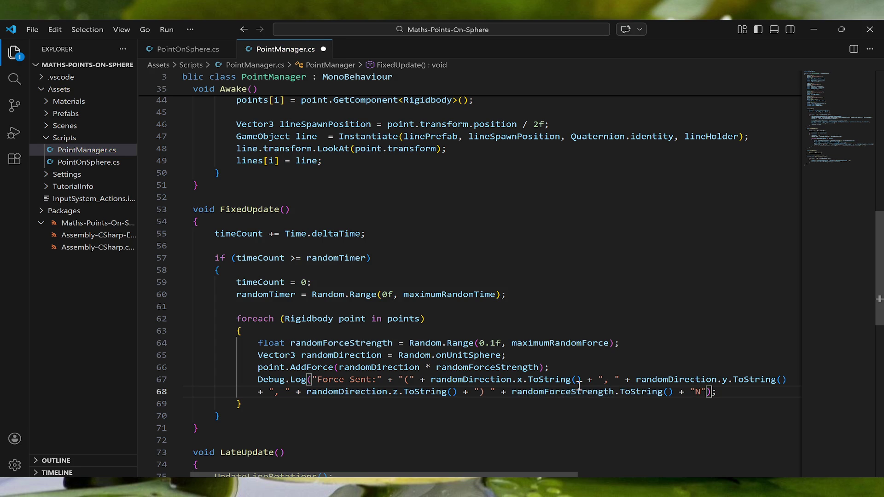
pyautogui.hotkey('ctrl', 's')
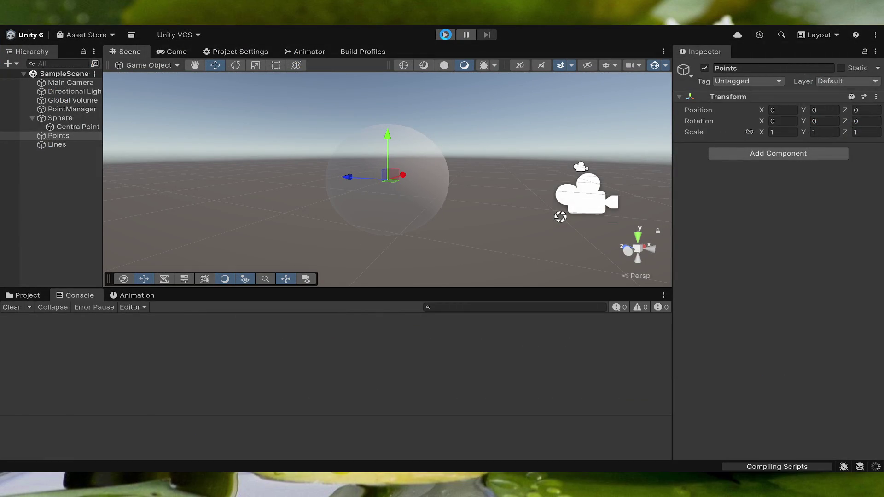
# - Run the scene to verify the (x, y, z) strength N log format, pause, and select the point spheres
pyautogui.click(446, 36)
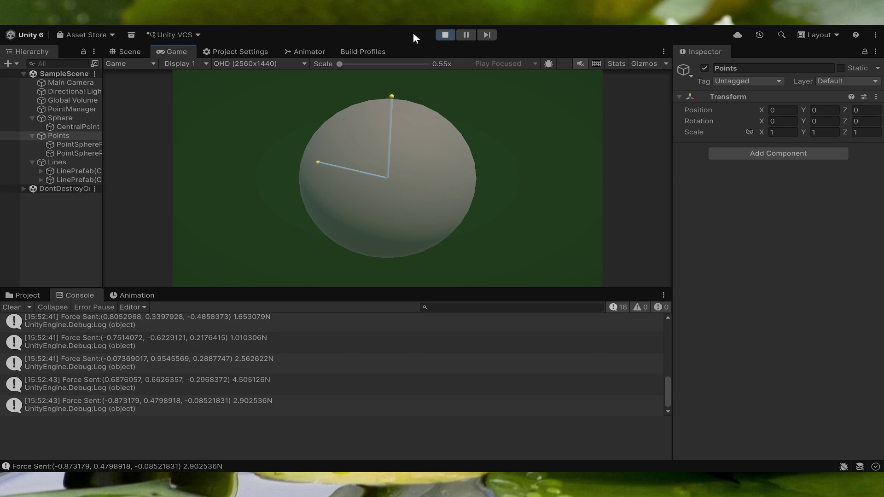
pyautogui.click(466, 35)
pyautogui.hotkey('ctrl', '1')
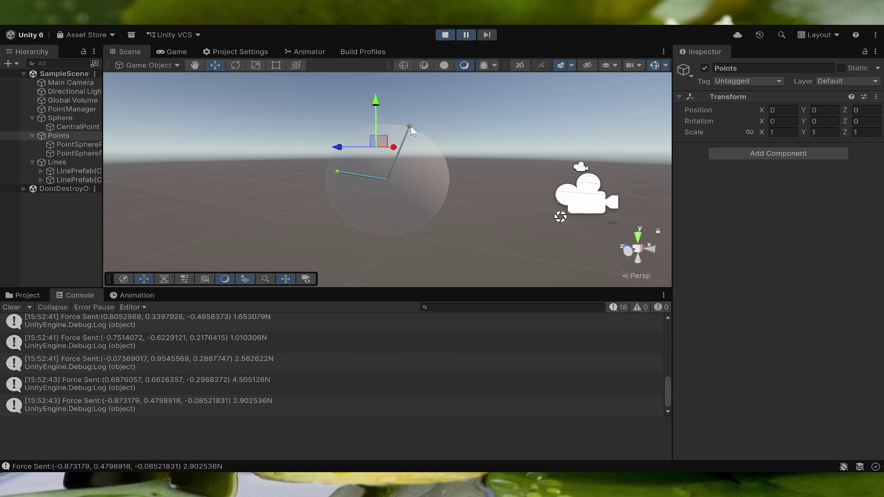
pyautogui.click(89, 145)
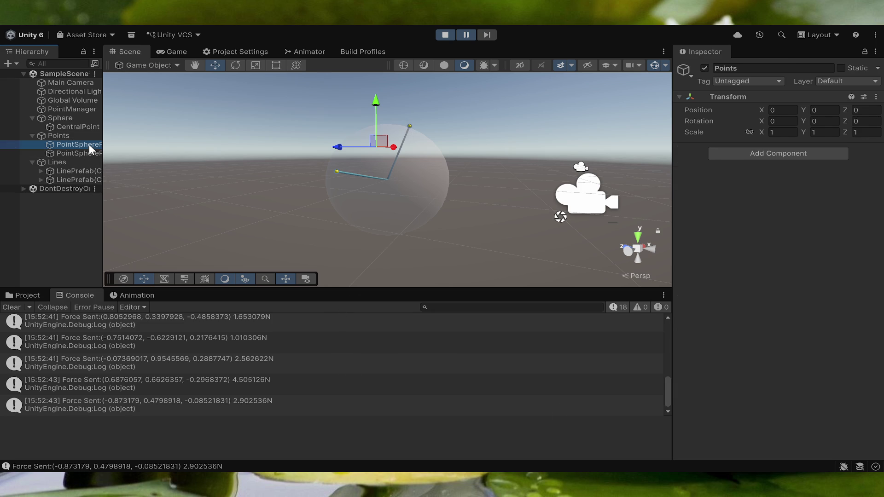
pyautogui.click(84, 153)
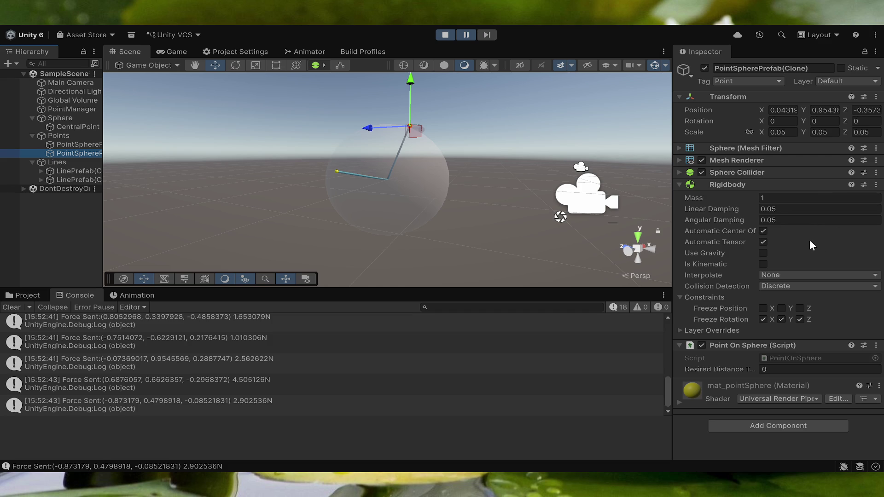
# - Tick Use Gravity, resume play, and untick Freeze Rotation X and Y on the point sphere
pyautogui.click(763, 253)
pyautogui.click(461, 38)
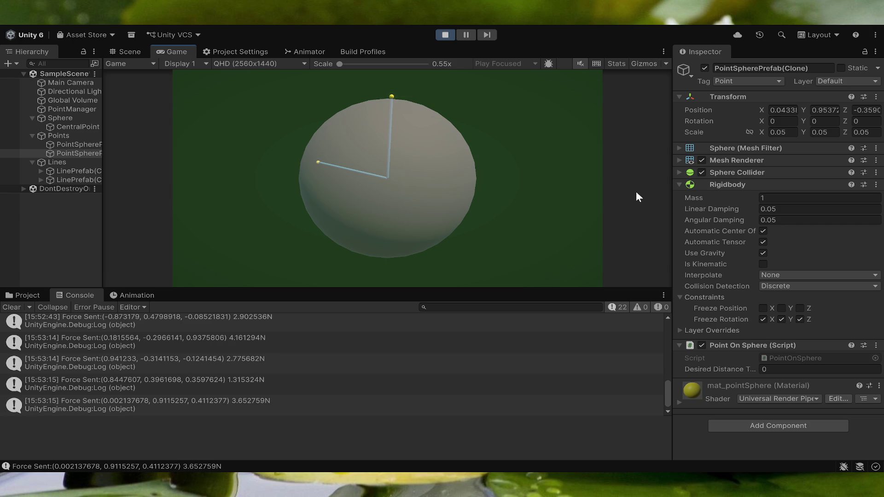
pyautogui.click(763, 319)
pyautogui.click(781, 319)
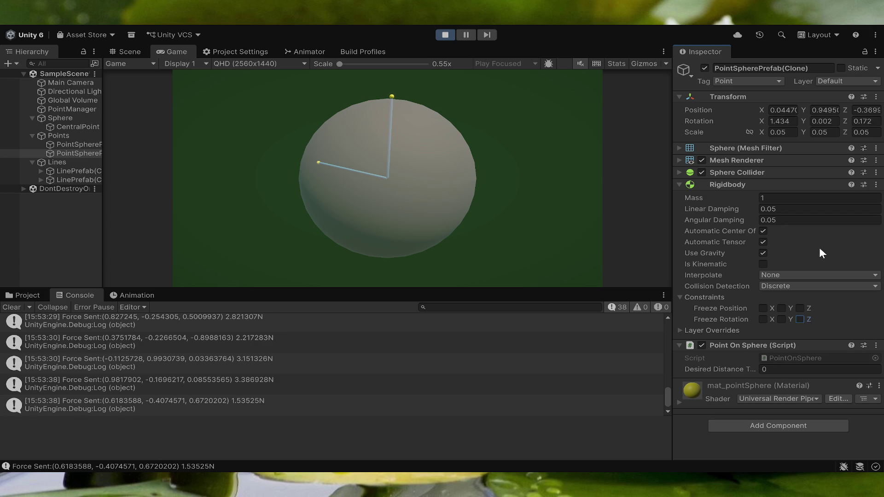
# - Set the point sphere's Linear Damping to 0
pyautogui.click(780, 209)
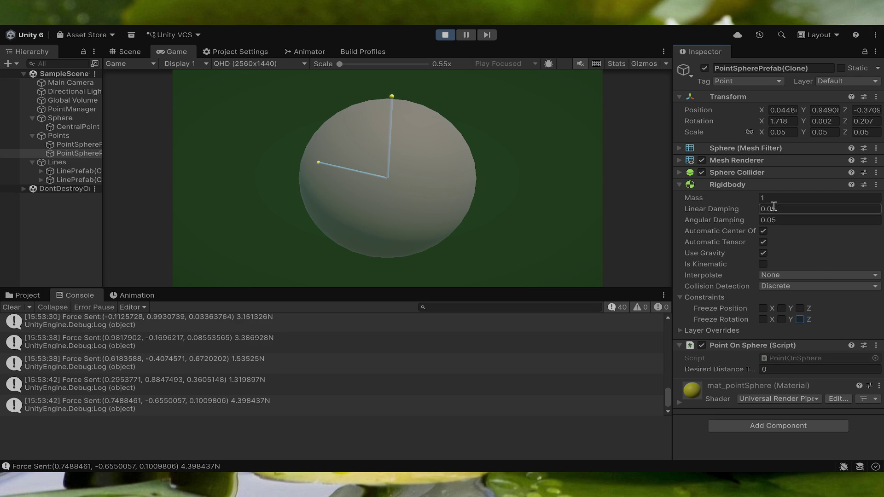
pyautogui.write('0')
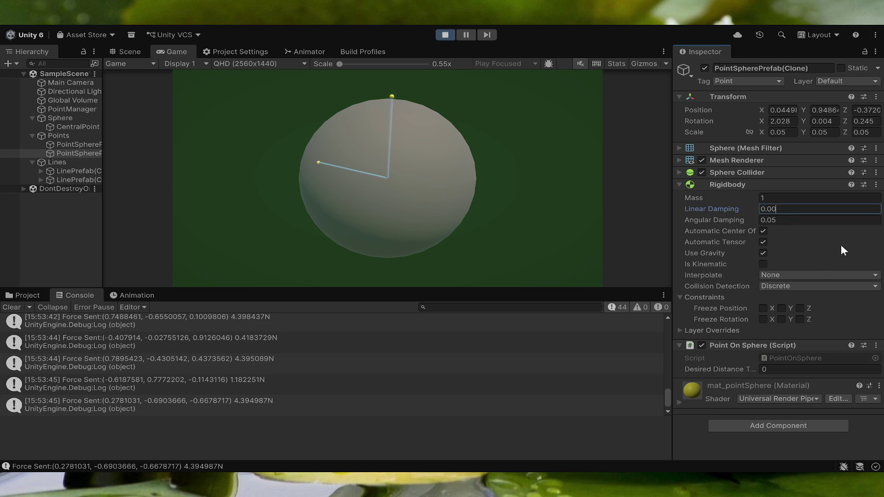
pyautogui.click(695, 214)
pyautogui.write('0')
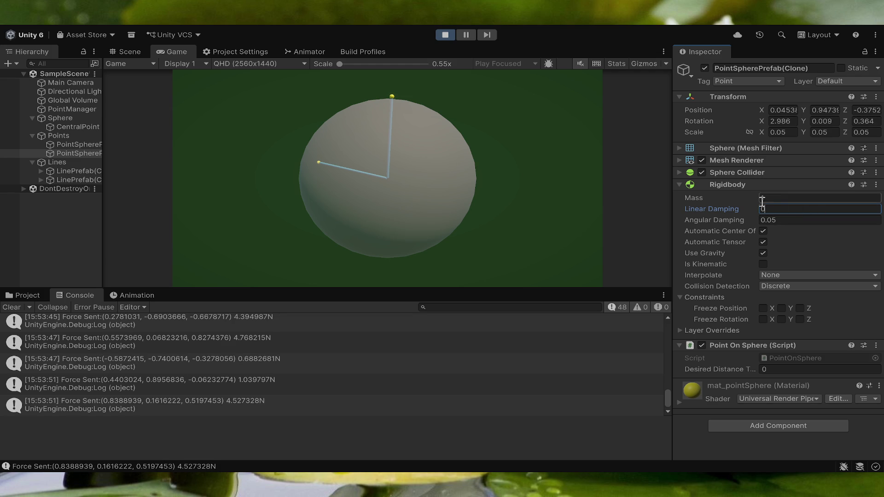
# - Try Mass values of 0.49 and the minimum 1e-07, then set Mass to 1
pyautogui.click(782, 197)
pyautogui.write('0.49')
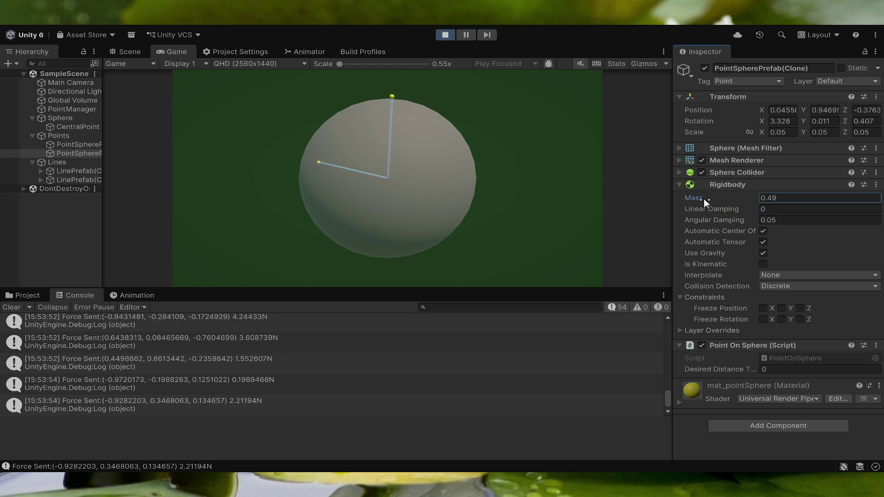
pyautogui.moveTo(704, 198); pyautogui.dragTo(691, 200)
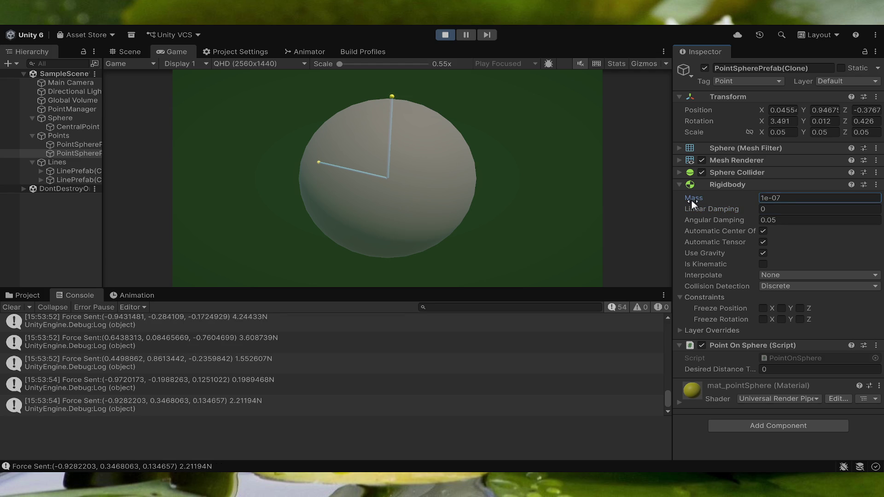
pyautogui.click(813, 200)
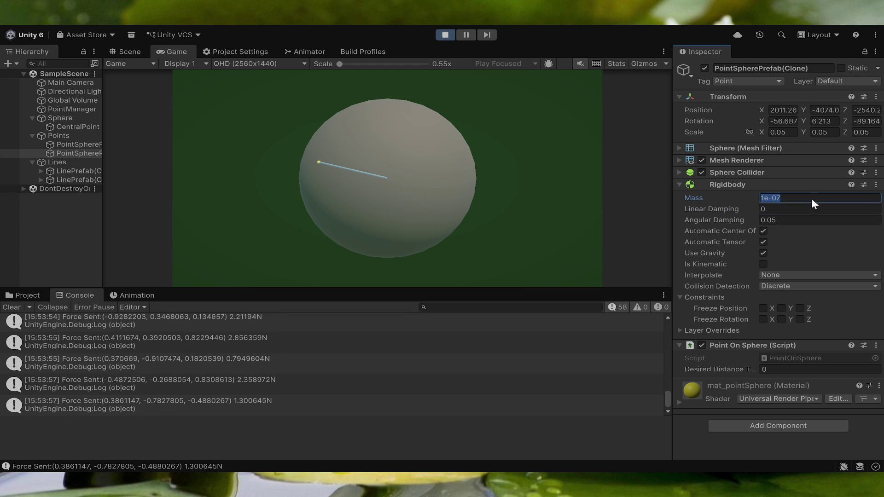
pyautogui.write('1')
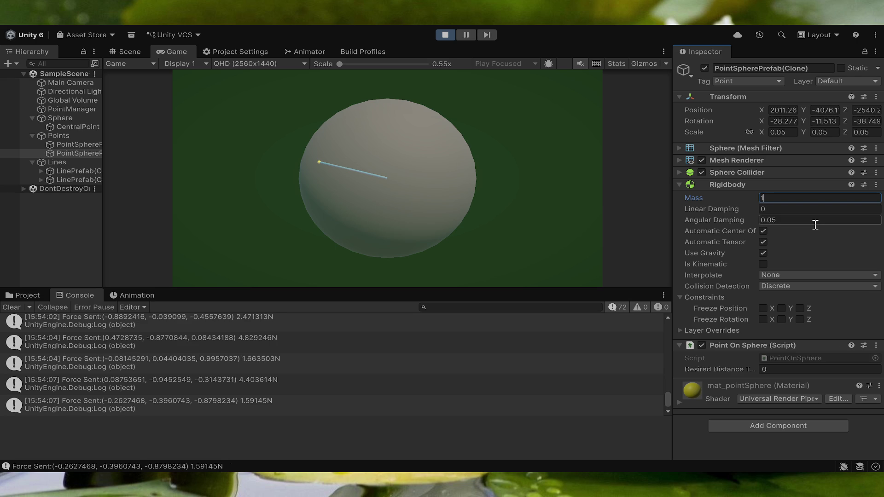
# - Turn off Use Gravity on the second point sphere, then stop the scene
pyautogui.click(84, 152)
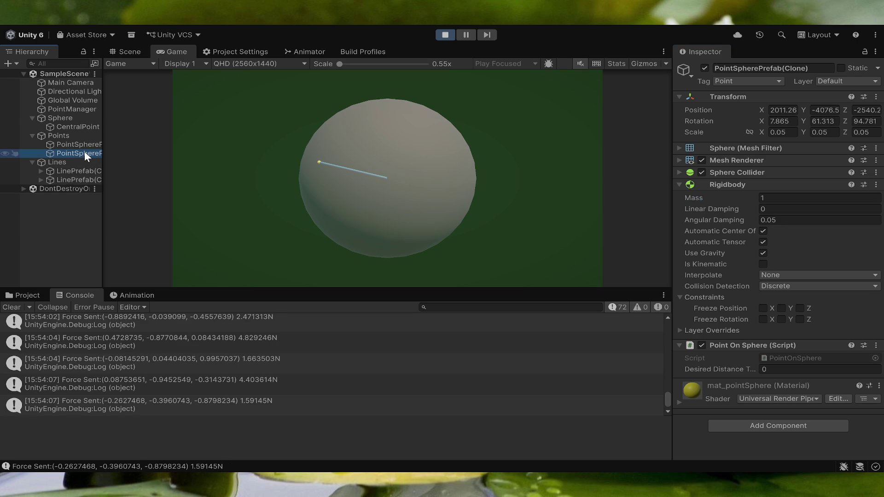
pyautogui.click(134, 51)
pyautogui.scroll(3, 468, 225)
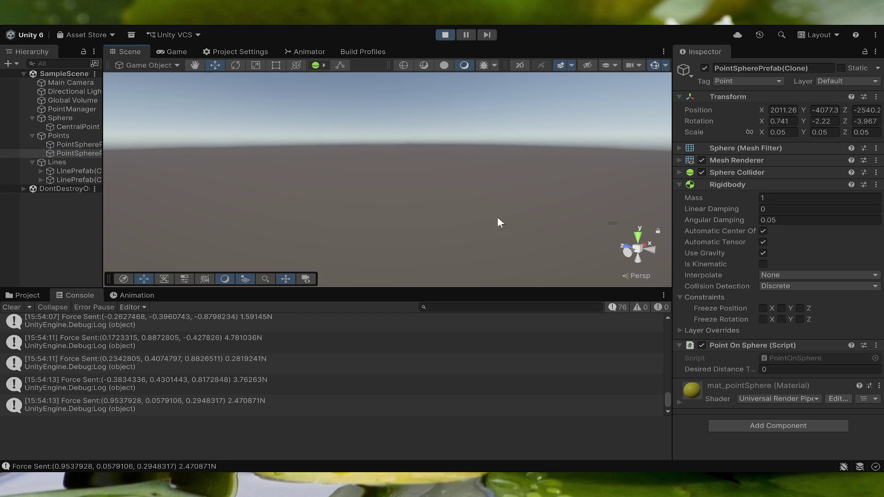
pyautogui.click(763, 254)
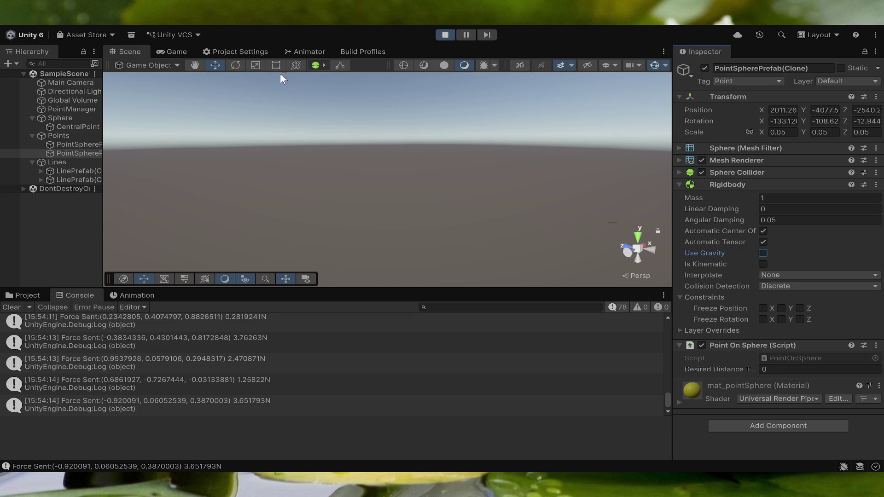
pyautogui.click(444, 35)
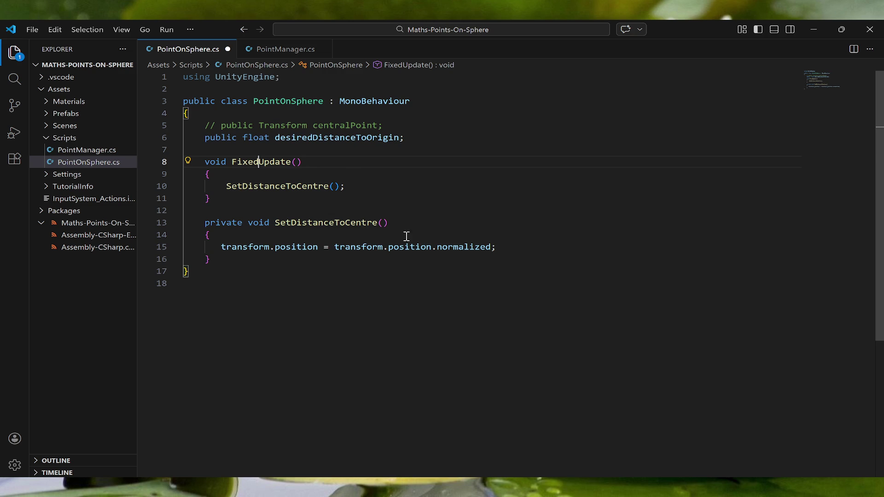
# - Comment out line 15's normalization, add 'return;' below it, and save PointOnSphere.cs
pyautogui.moveTo(317, 247); pyautogui.dragTo(514, 247)
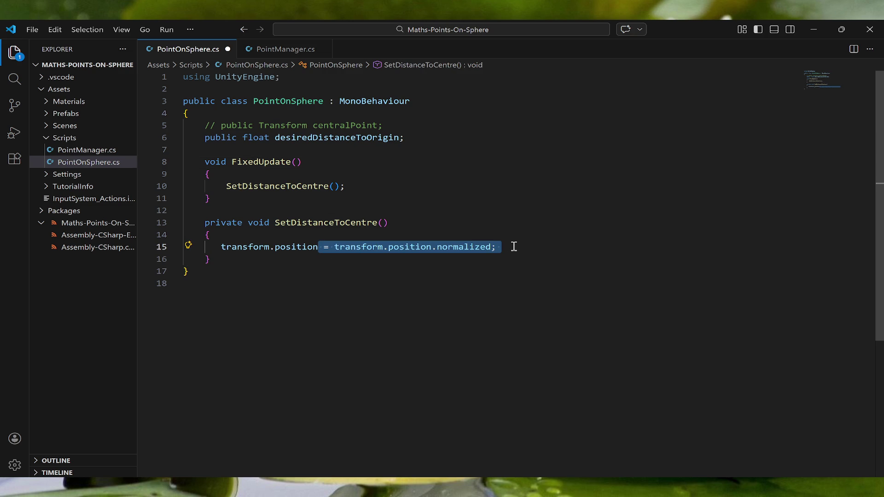
pyautogui.click(506, 247)
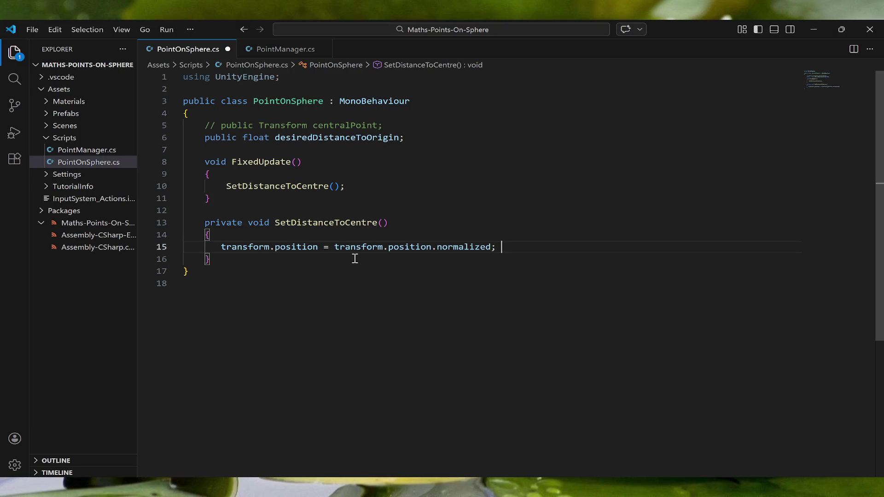
pyautogui.hotkey('ctrl', '/')
pyautogui.press('Return')
pyautogui.write('ret')
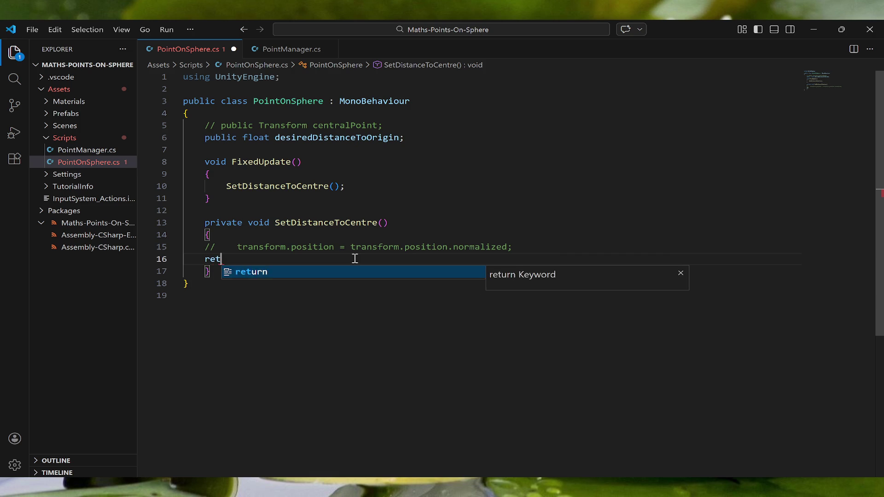
pyautogui.write('urn;')
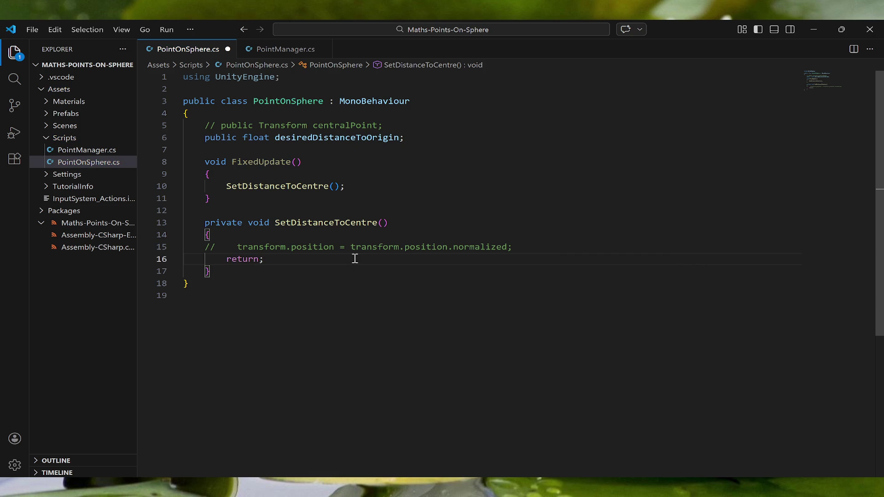
pyautogui.hotkey('ctrl', 's')
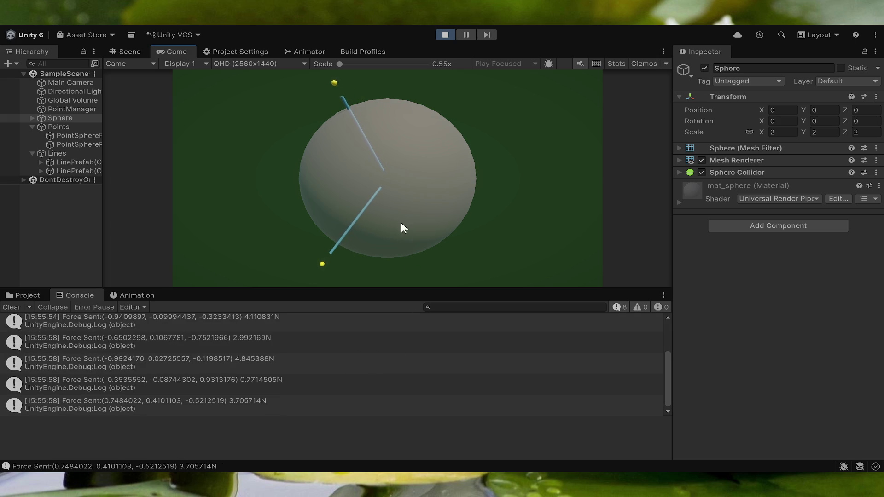
# - During Play, switch to the Scene view to inspect the sphere and the points' lines
pyautogui.click(137, 52)
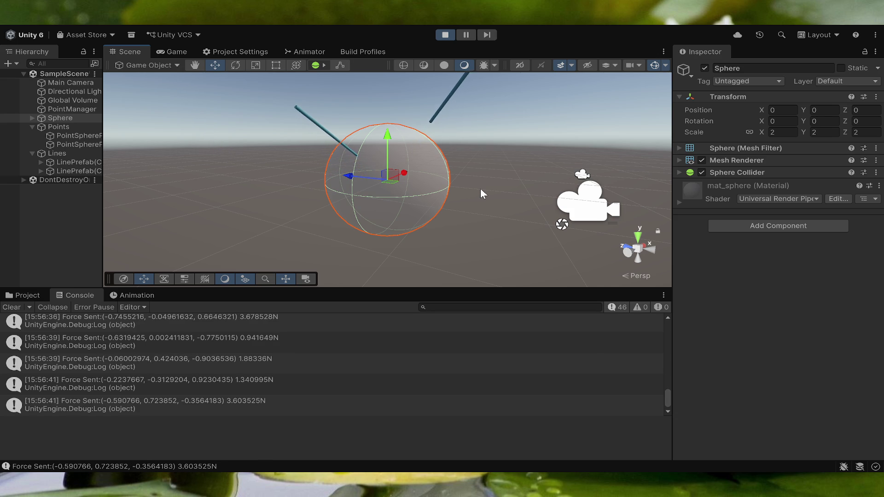
# - Stop Play mode so the spawned points disappear and the editor returns to edit mode
pyautogui.click(446, 36)
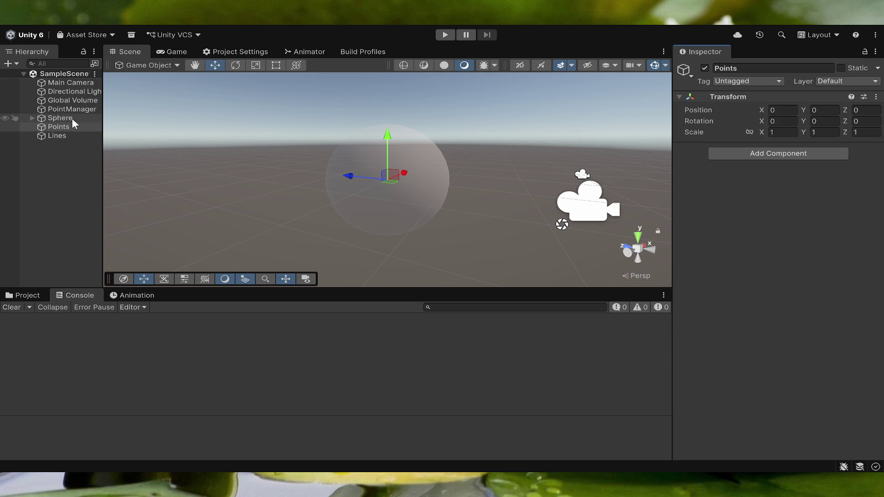
# - On PointSpherePrefab, unfreeze rotation and set Linear Damping to 0
pyautogui.click(38, 295)
pyautogui.click(235, 370)
pyautogui.scroll(-5, 712, 316)
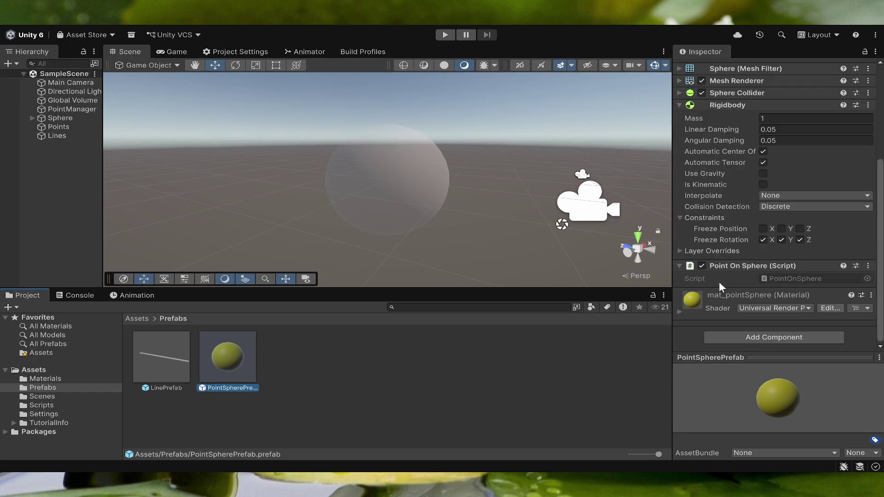
pyautogui.click(764, 240)
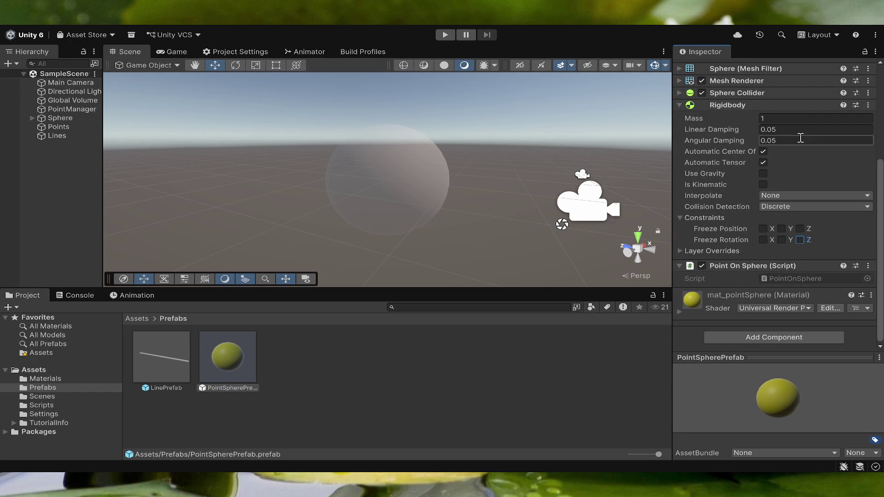
pyautogui.click(767, 130)
pyautogui.write('0')
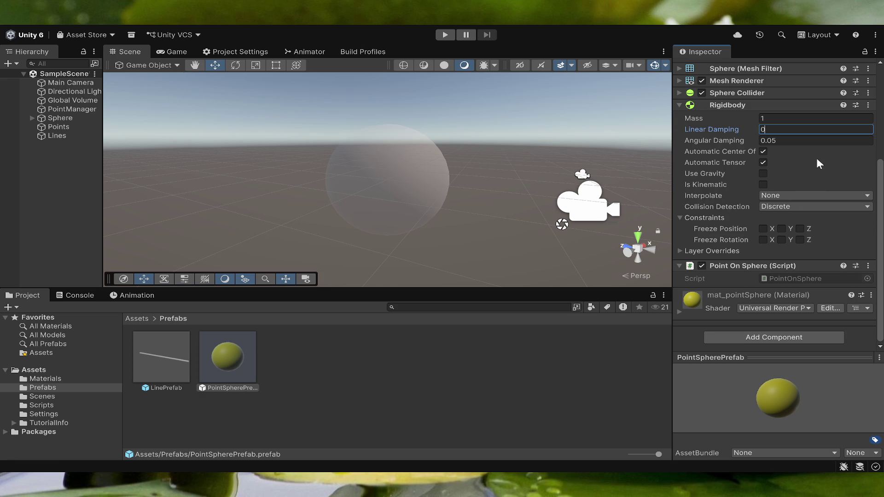
# - Disable the central Sphere's Sphere Collider, recheck the prefab, and start Play mode
pyautogui.click(51, 121)
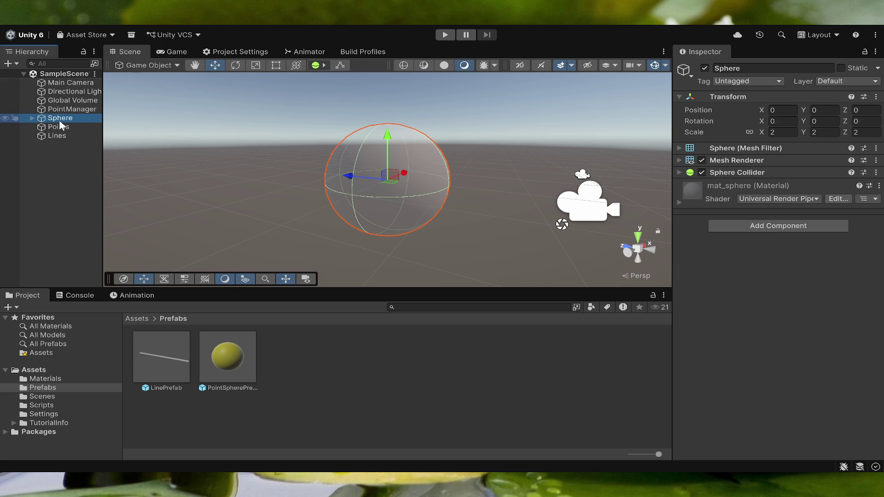
pyautogui.click(702, 172)
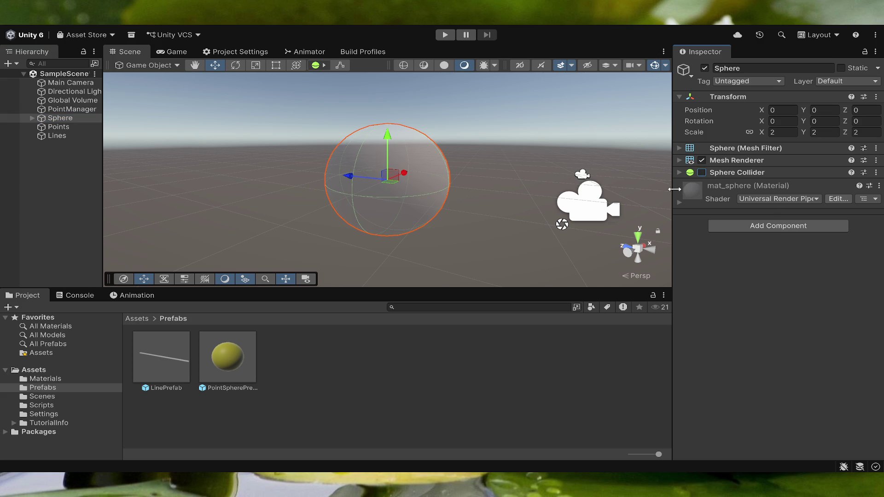
pyautogui.click(72, 127)
pyautogui.click(230, 378)
pyautogui.scroll(-5, 762, 302)
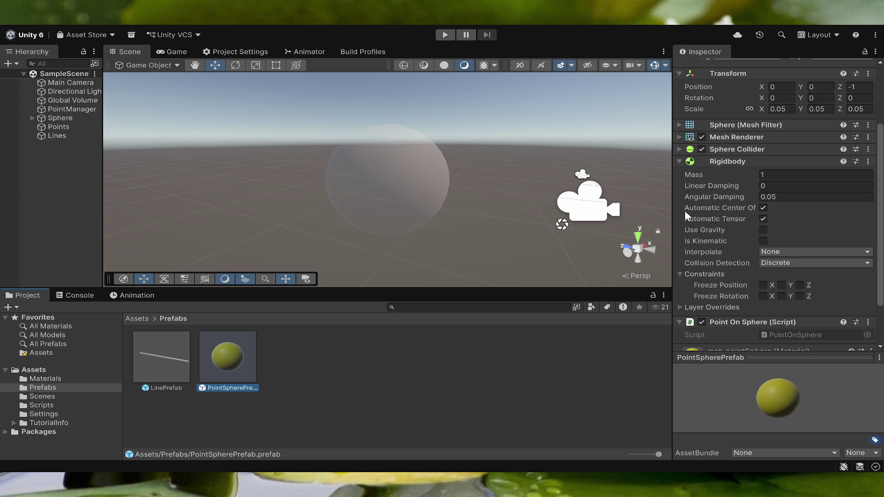
pyautogui.click(447, 33)
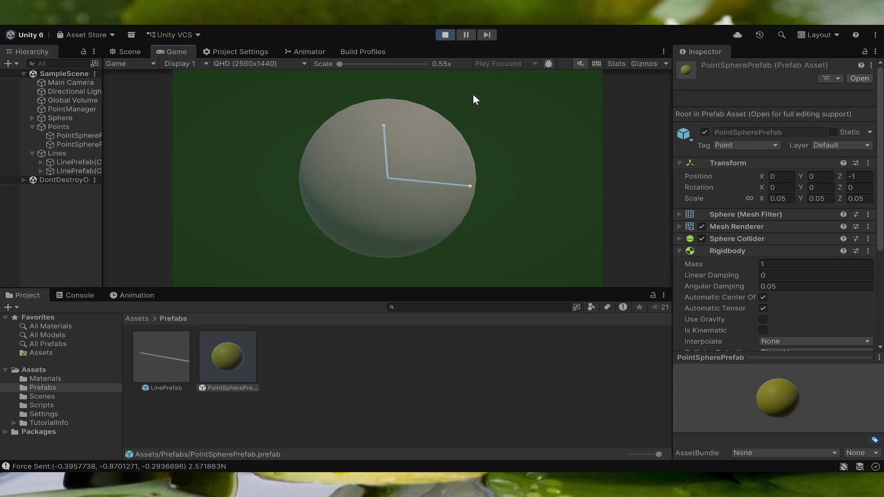
# - While running, raise PointManager's second Maximum Random value to 10, then stop the scene
pyautogui.click(70, 110)
pyautogui.moveTo(796, 426); pyautogui.dragTo(847, 424)
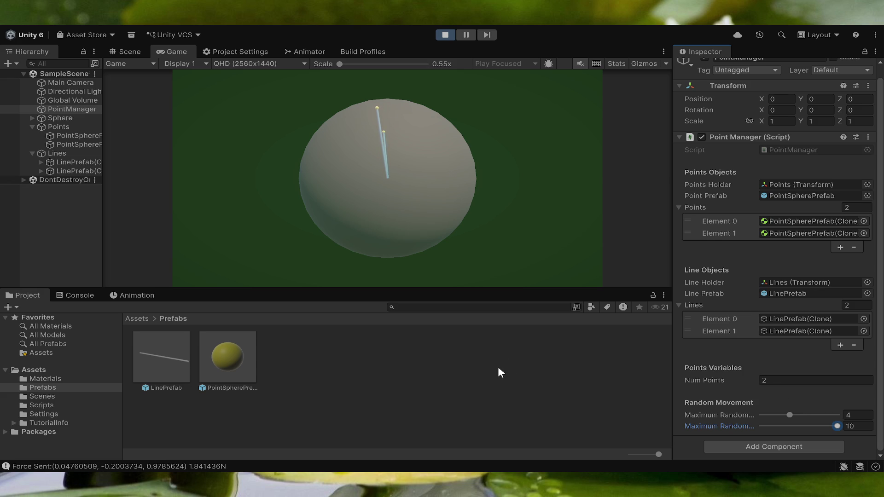
pyautogui.click(445, 35)
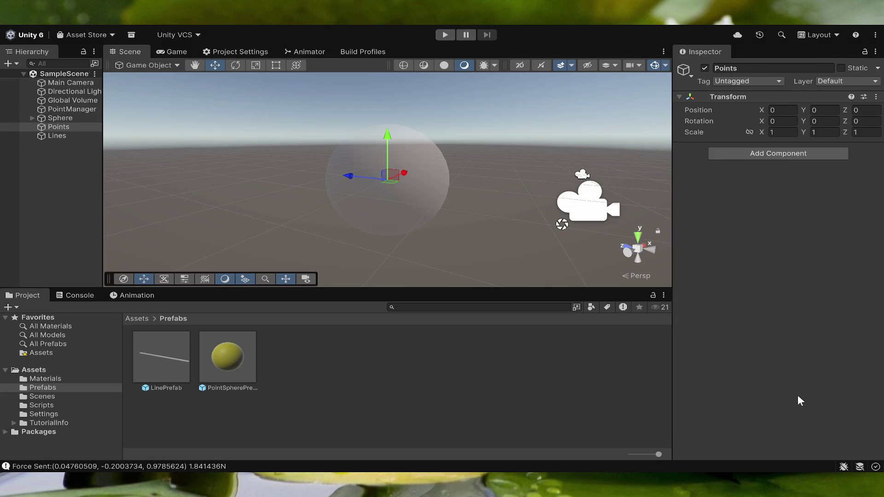
pyautogui.click(72, 109)
pyautogui.click(788, 367)
pyautogui.write('2')
pyautogui.doubleClick(791, 365)
pyautogui.write('10')
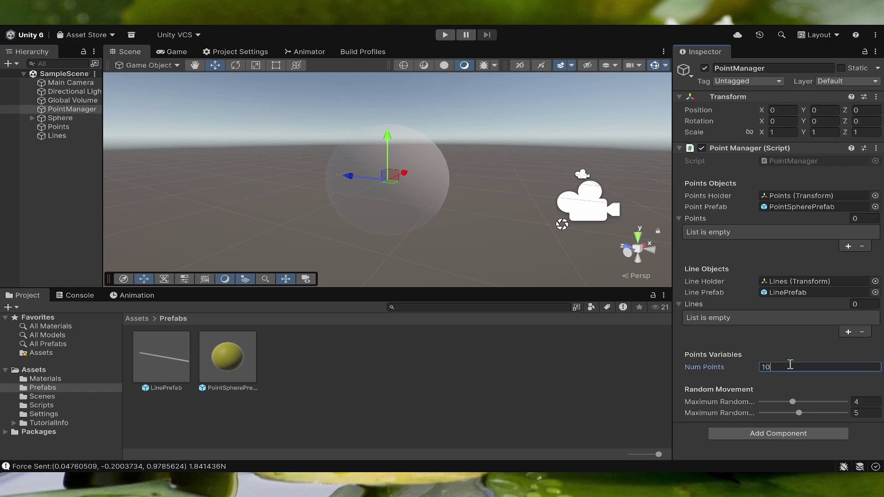
pyautogui.click(446, 35)
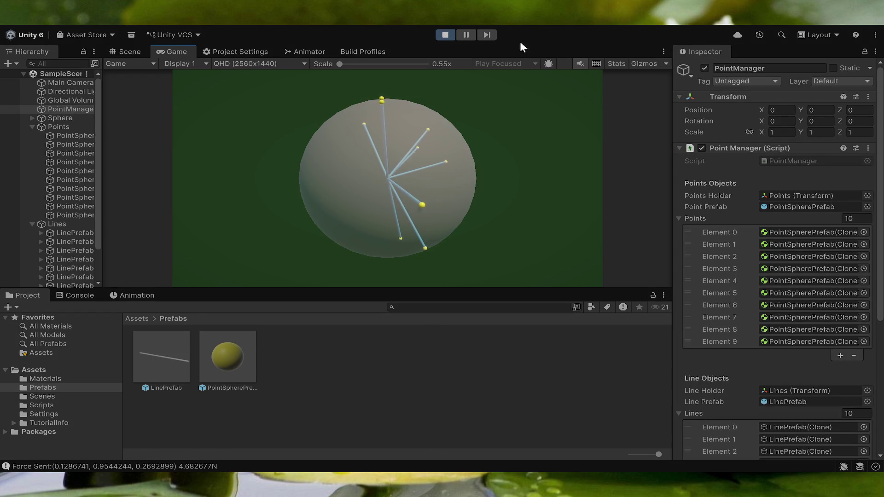
pyautogui.click(447, 36)
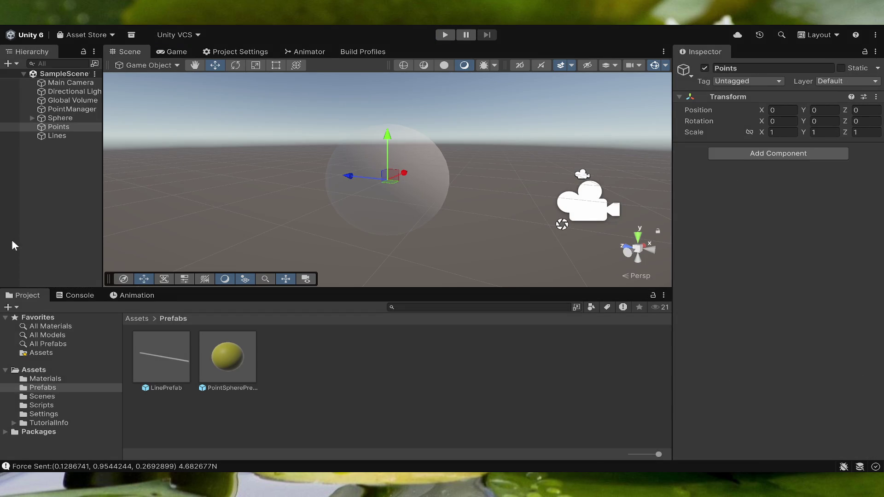
# - Create a CameraMotion script in Assets/Scripts and open it in Visual Studio Code
pyautogui.click(51, 403)
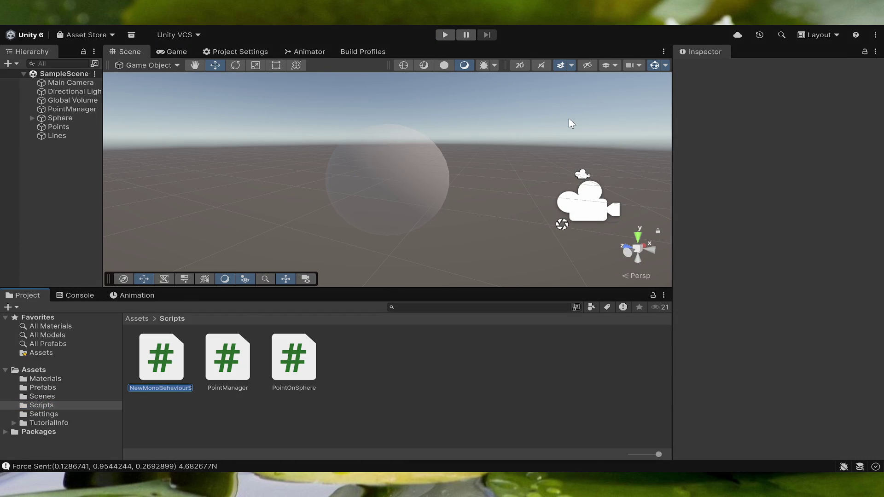
pyautogui.write('CameraMotion')
pyautogui.press('Return')
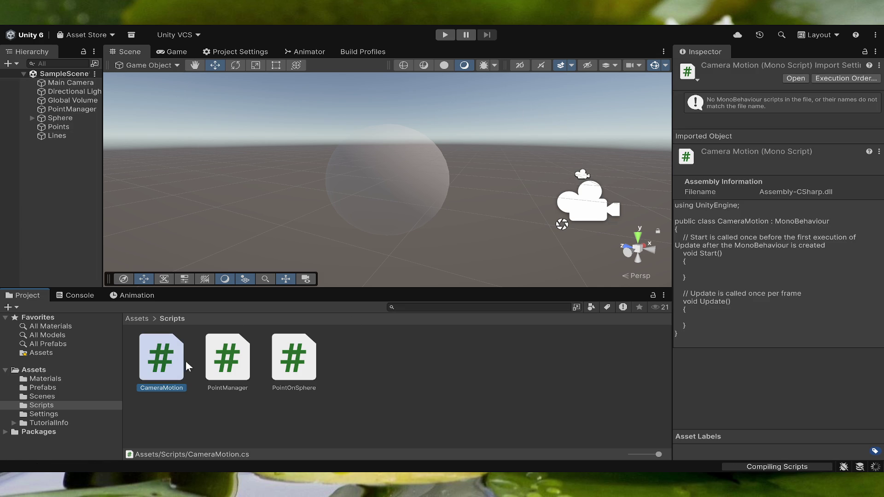
pyautogui.doubleClick(171, 359)
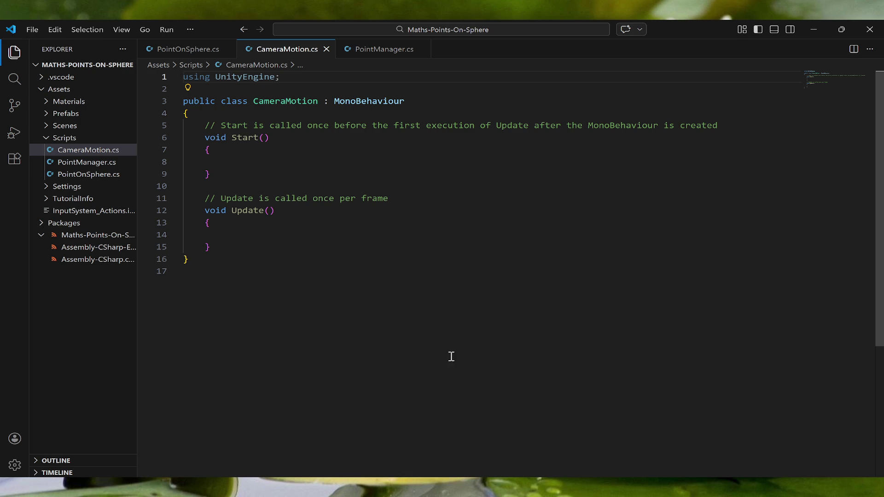
# - Delete the template Start and Update methods from CameraMotion.cs
pyautogui.click(251, 251)
pyautogui.moveTo(239, 248)
pyautogui.mouseDown()
pyautogui.moveTo(191, 138)
pyautogui.moveTo(203, 128)
pyautogui.mouseUp()
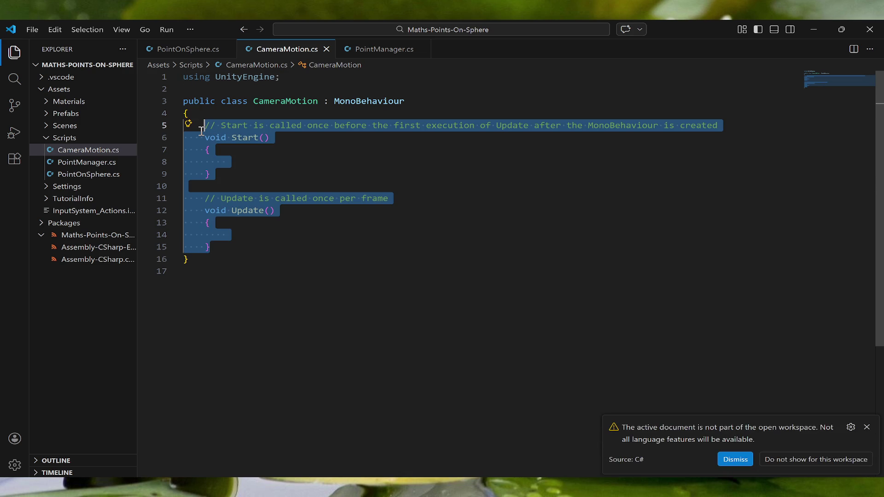
pyautogui.press('BackSpace')
pyautogui.write('priavte')
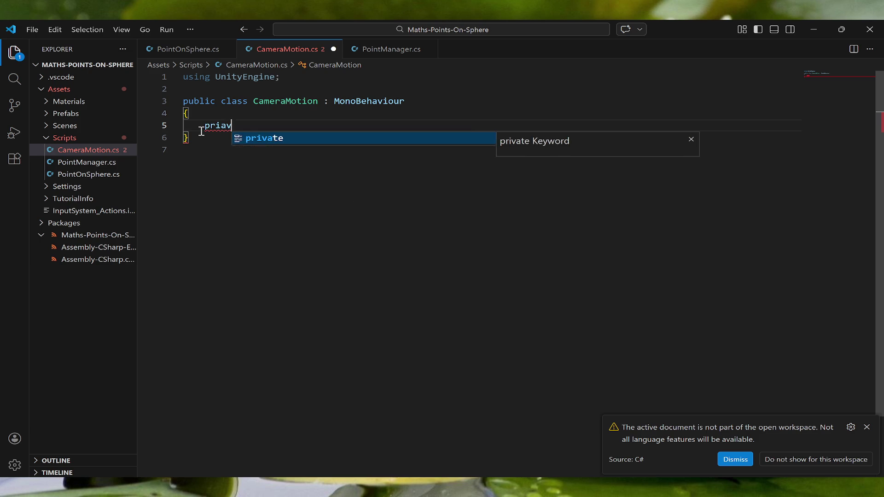
pyautogui.press('BackSpace')
pyautogui.press('BackSpace')
pyautogui.press('BackSpace')
pyautogui.press('BackSpace')
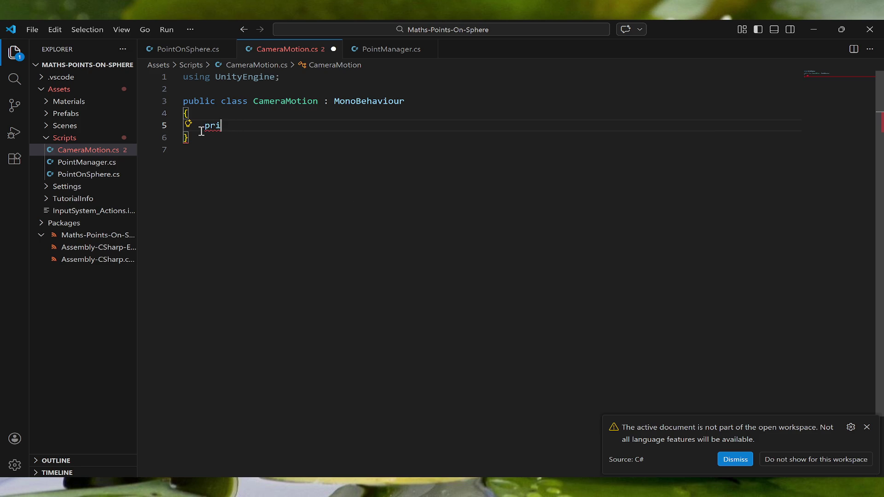
pyautogui.write('vate')
pyautogui.press('Escape')
pyautogui.hotkey('ctrl', 'BackSpace')
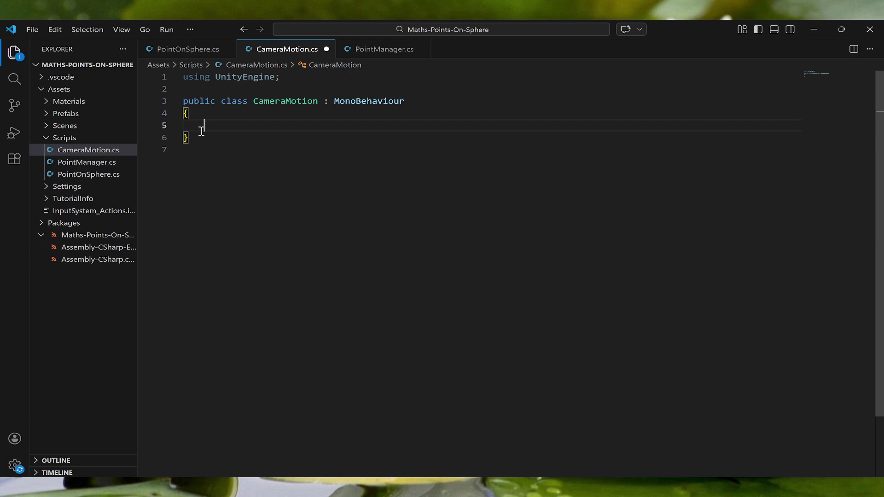
# - Write a LateUpdate method that calls transform.LootAt(centralPoint)
pyautogui.write('voi')
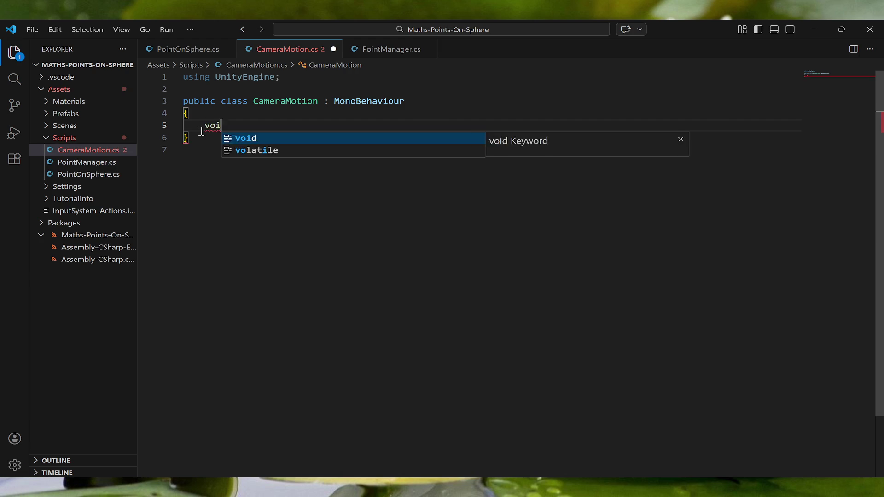
pyautogui.write('d LateU')
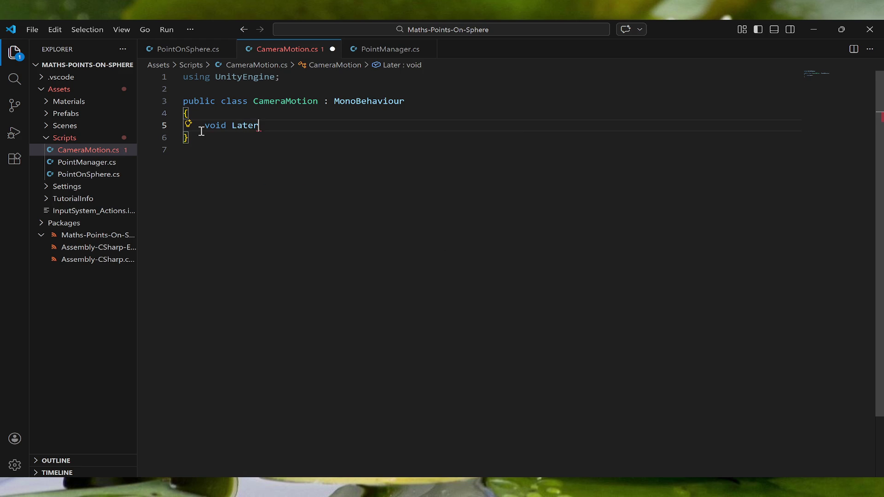
pyautogui.write('pdate()')
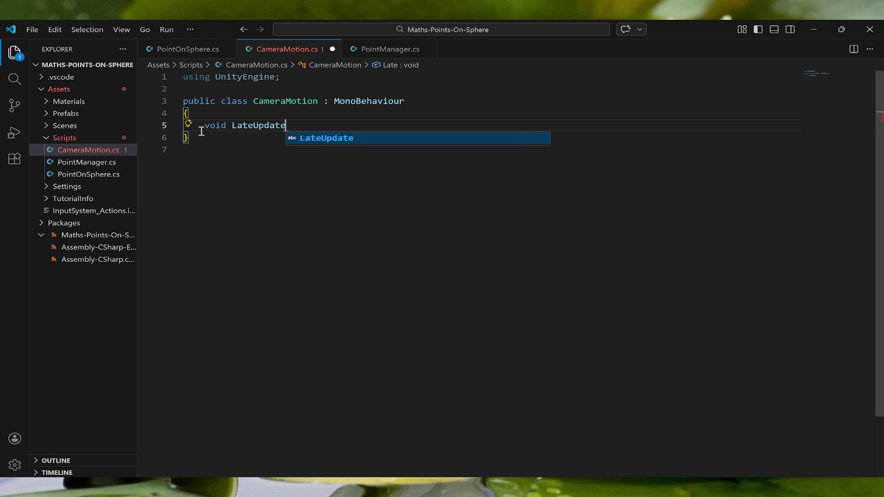
pyautogui.press('Return')
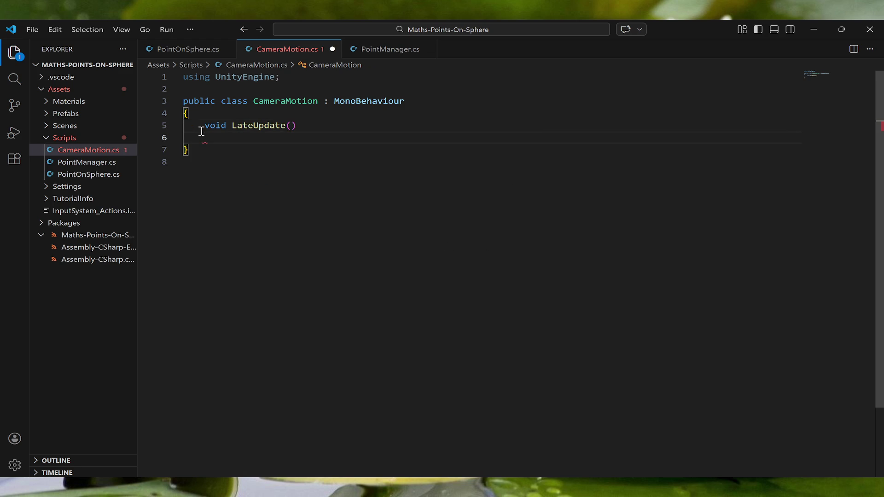
pyautogui.write('{')
pyautogui.press('Return')
pyautogui.write('tra')
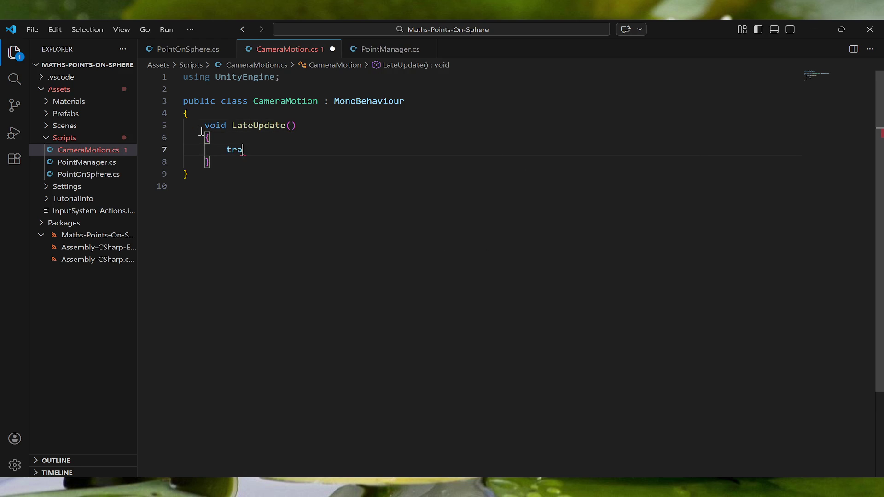
pyautogui.write('nsform.LootA')
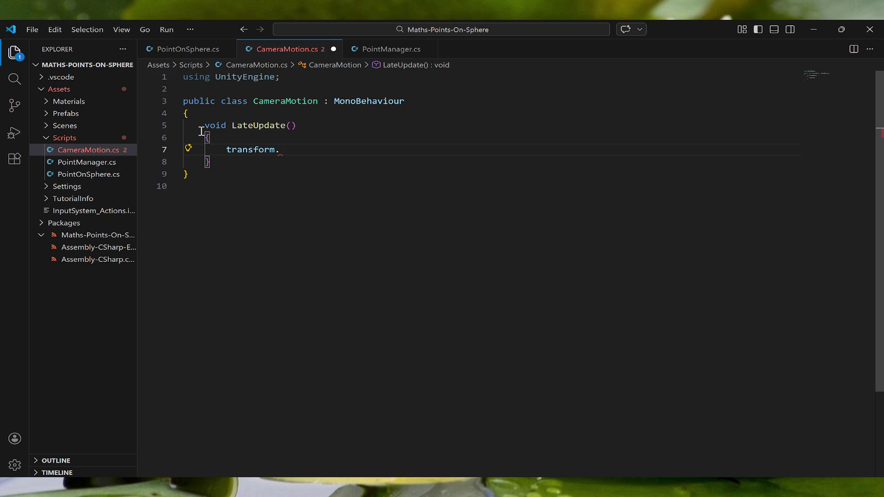
pyautogui.write('(')
pyautogui.write('centra')
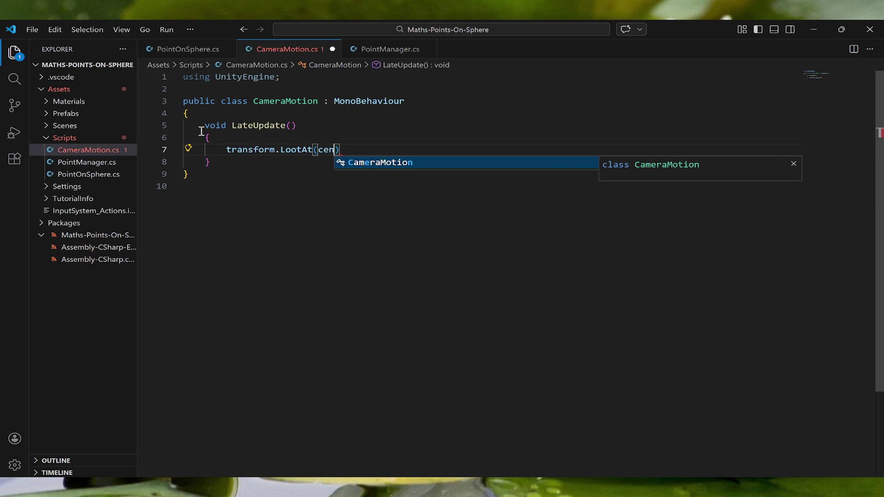
pyautogui.write('l')
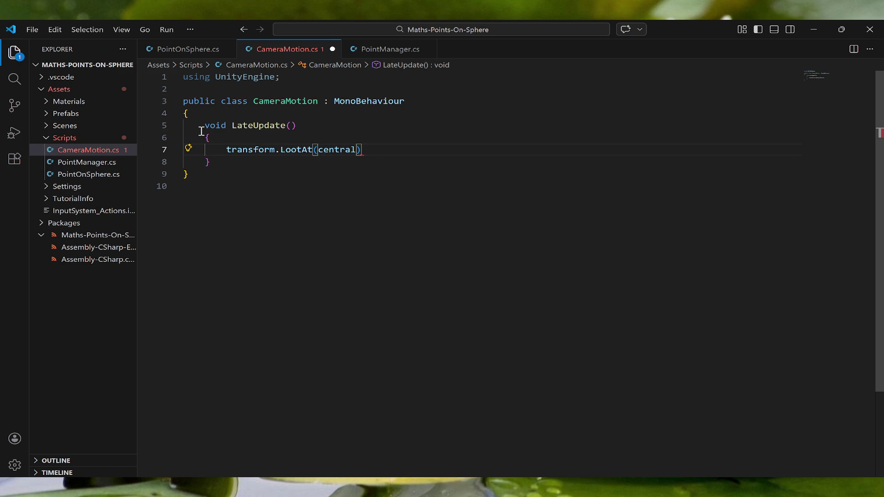
pyautogui.write('Point)')
pyautogui.write(';')
# - Declare a public Transform centralPoint field at the top of the class
pyautogui.click(261, 116)
pyautogui.press('Return')
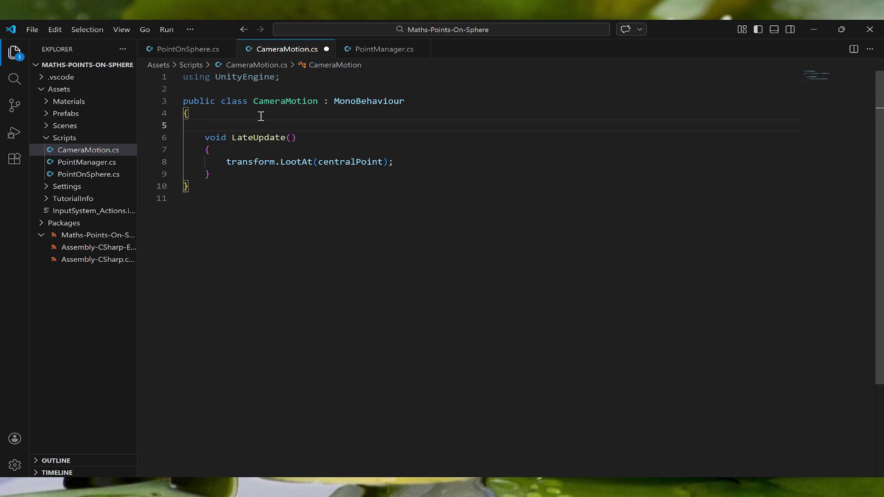
pyautogui.write('publi')
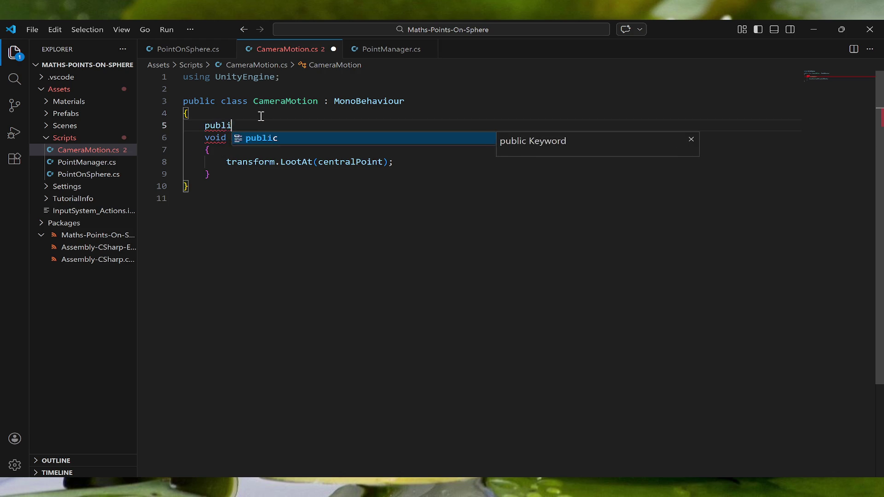
pyautogui.write('c Trans')
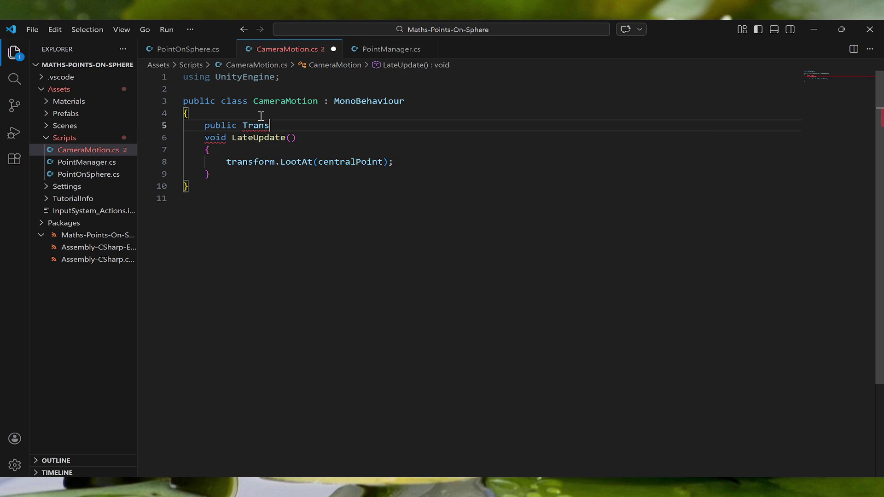
pyautogui.write('form central')
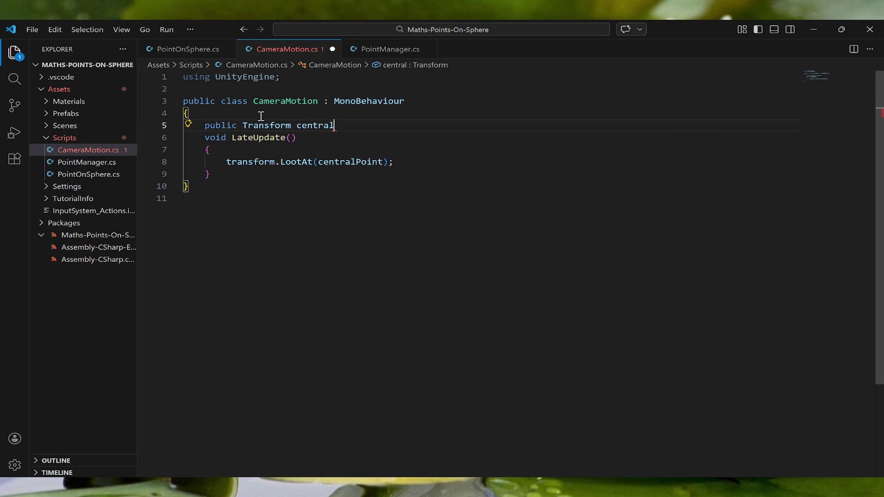
pyautogui.write('Point;')
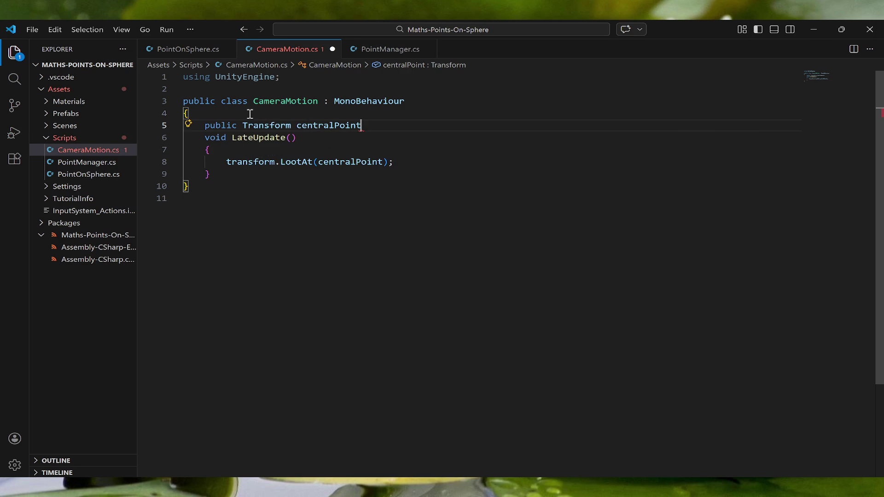
pyautogui.press('Return')
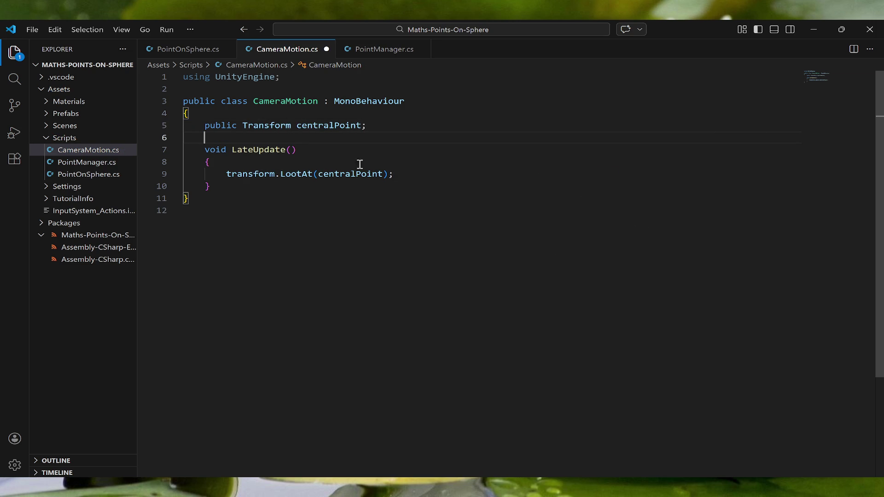
pyautogui.press('Return')
pyautogui.press('Up')
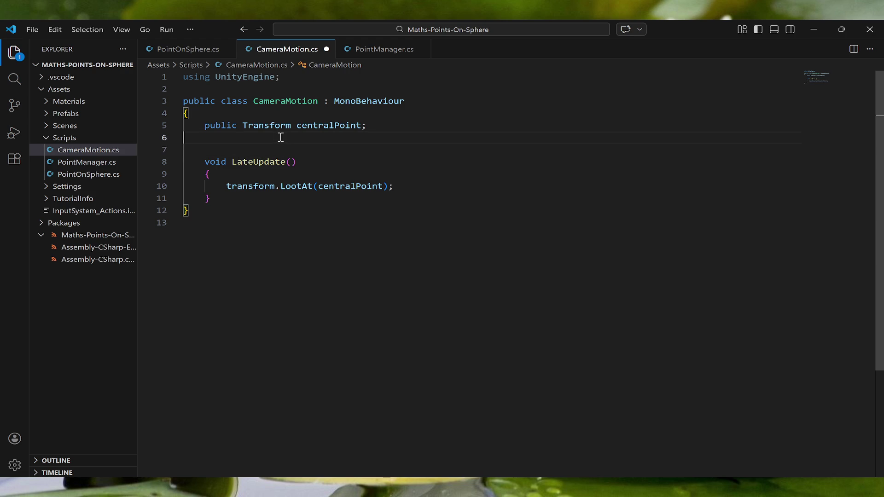
pyautogui.press('Return')
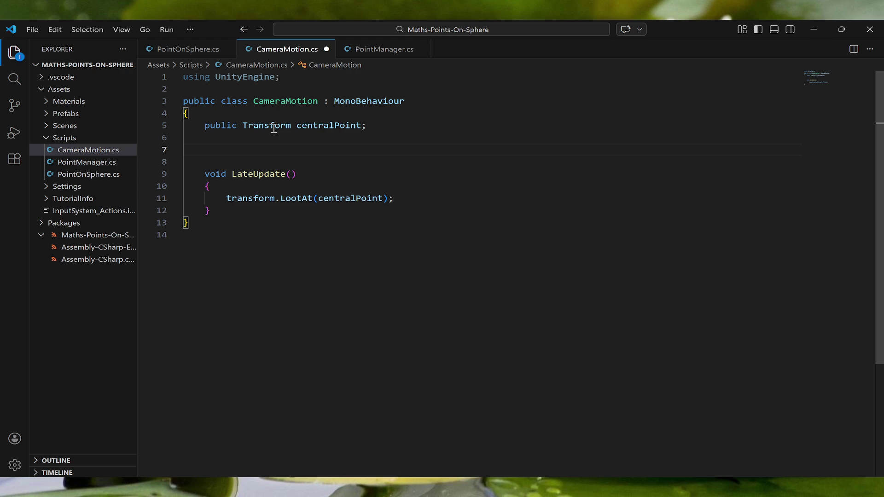
# - Add a private float motionParameter field and begin a void Upadate method
pyautogui.write('pr')
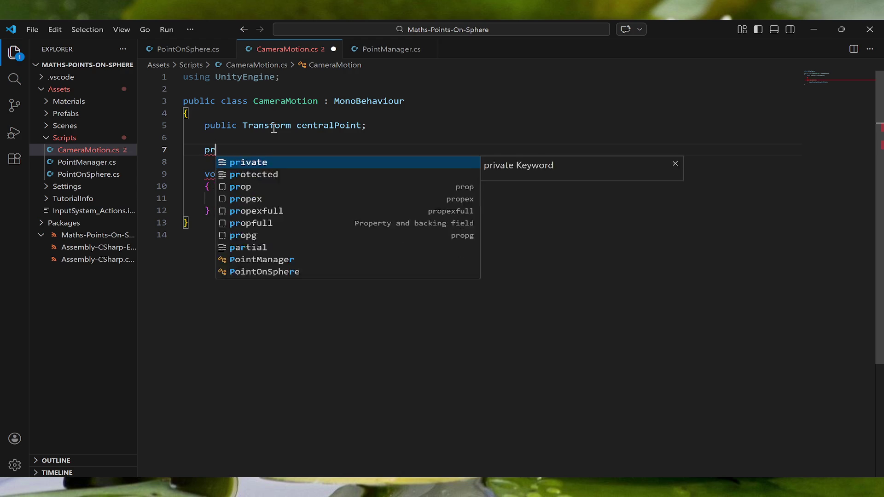
pyautogui.write('ivate float motion')
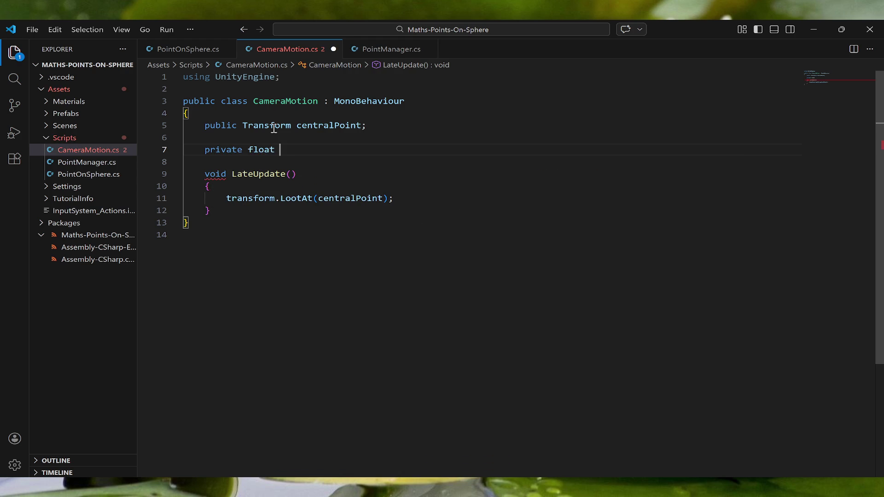
pyautogui.press('BackSpace')
pyautogui.write('Parameter')
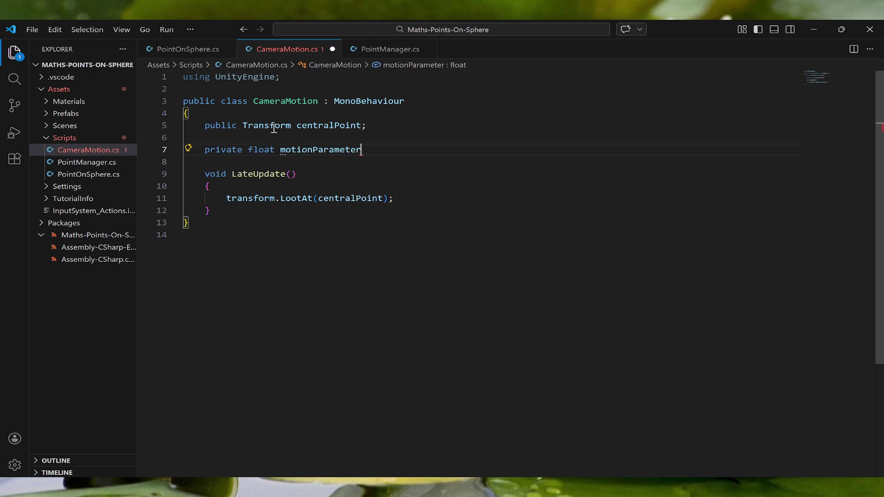
pyautogui.write(';')
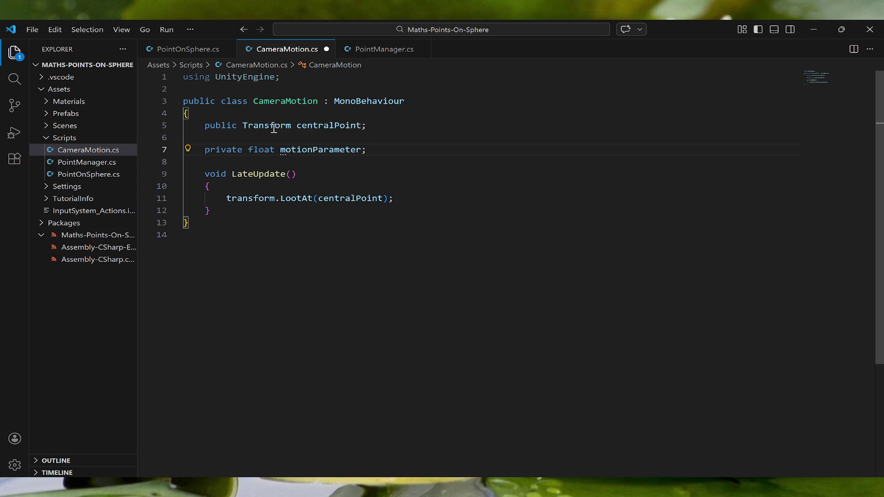
pyautogui.press('Return')
pyautogui.press('Return')
pyautogui.write('void ')
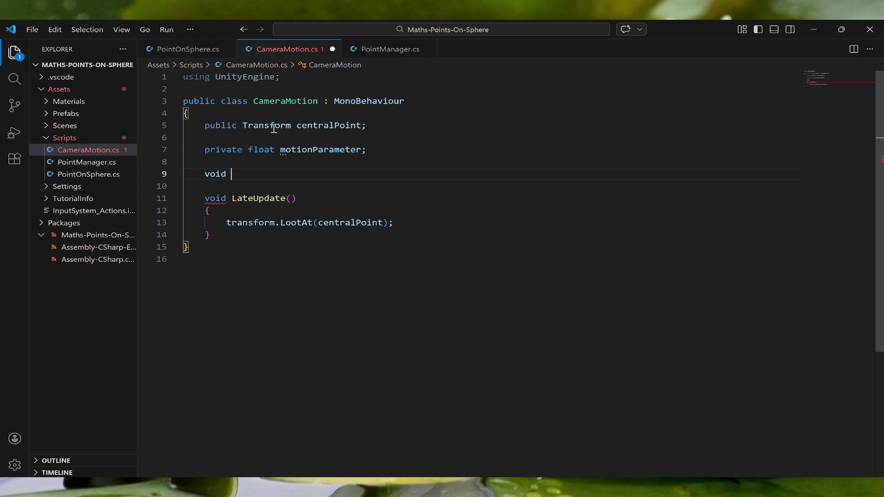
pyautogui.write('Upadate(e)')
# - Give Upadate the body 'motionParameter += Time.deltaTime;'
pyautogui.press('End')
pyautogui.press('Return')
pyautogui.hotkey('ctrl', 'z')
pyautogui.write('{')
pyautogui.press('Return')
pyautogui.write('moti')
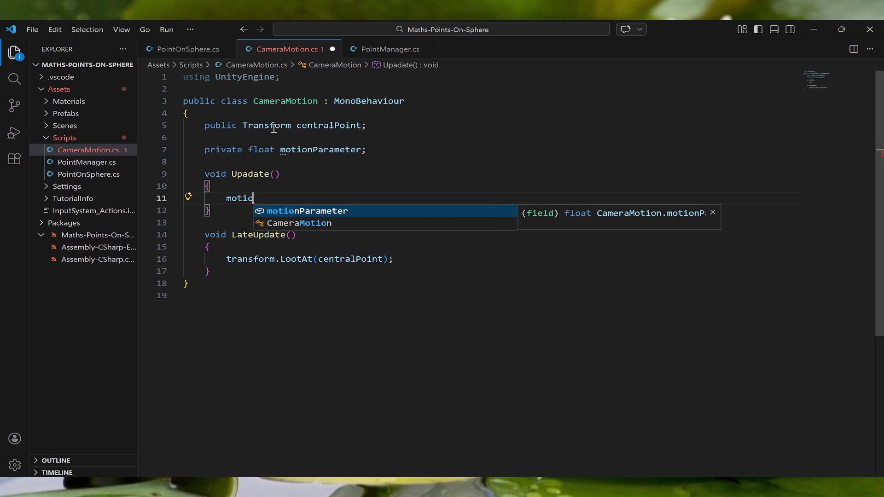
pyautogui.press('Tab')
pyautogui.write('+= Time.deltaTime')
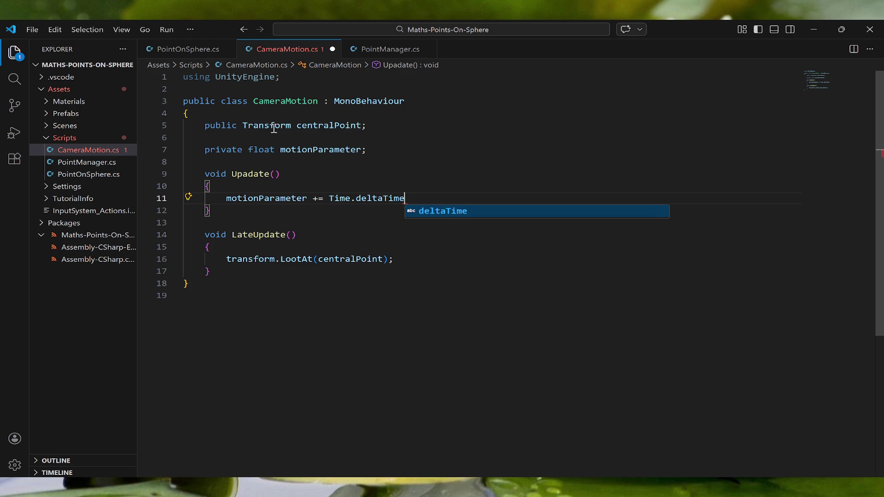
pyautogui.write(';')
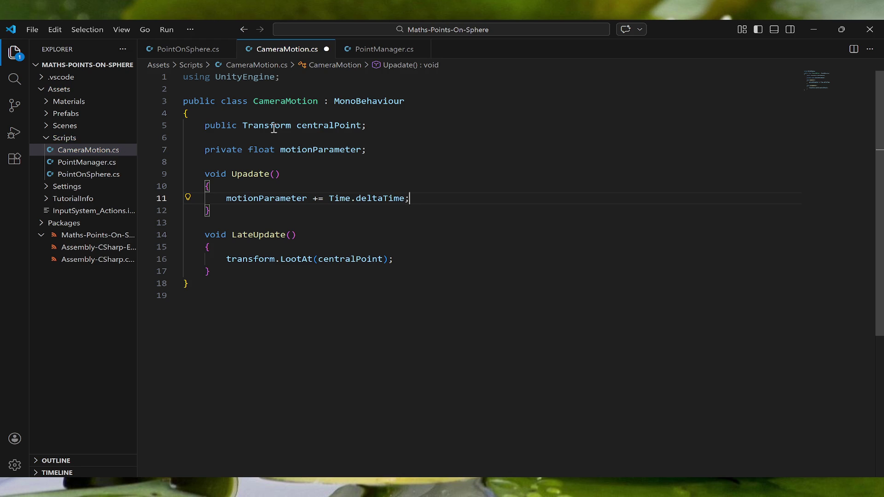
# - Add a 'public float speed;' field and move it above motionParameter
pyautogui.click(376, 147)
pyautogui.press('Return')
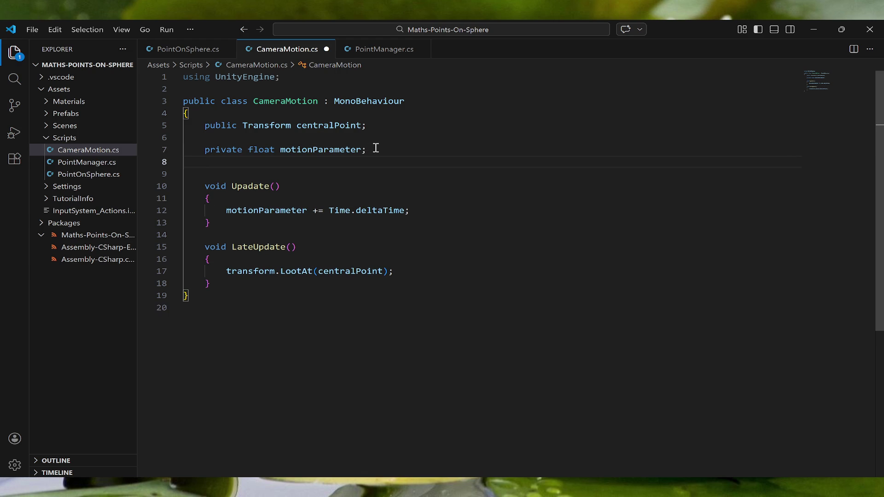
pyautogui.write('public float ')
pyautogui.write('spee')
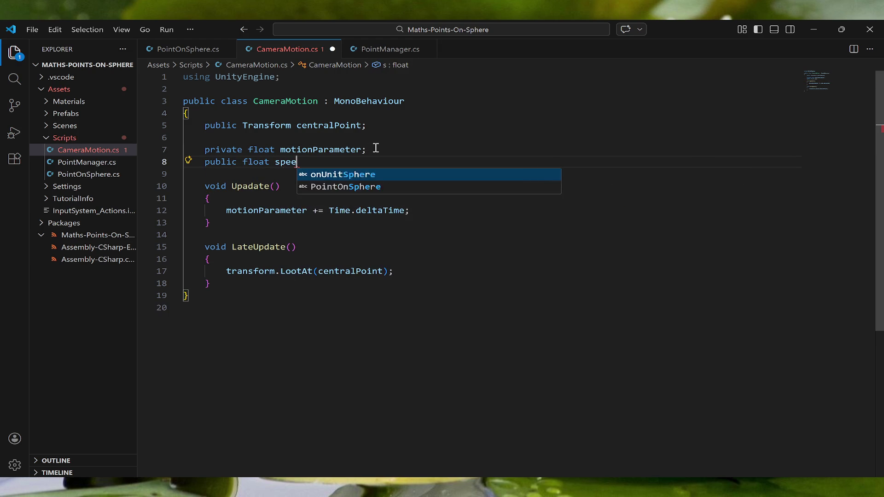
pyautogui.write('d;')
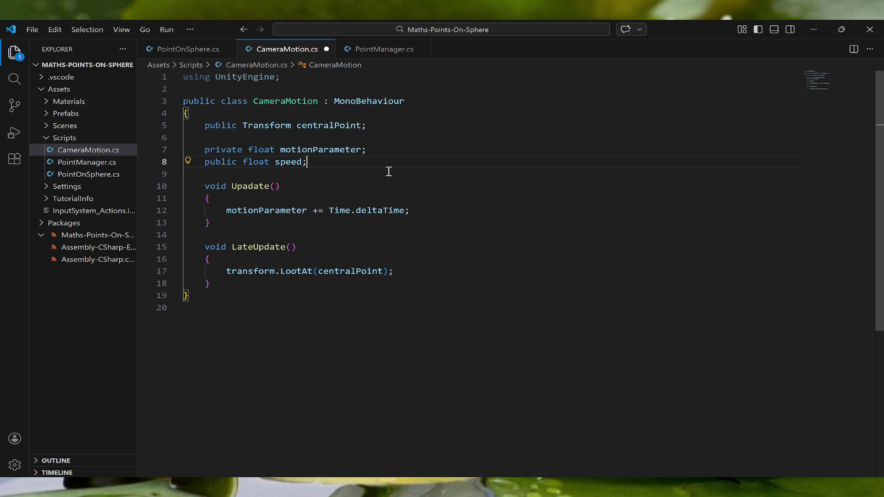
pyautogui.hotkey('alt', 'Up')
# - Add [Space(10)], [Header("Parameters")] and [Space(5)] attributes above the speed field
pyautogui.click(311, 140)
pyautogui.press('Return')
pyautogui.write('[Space(10')
pyautogui.press('End')
pyautogui.press('Return')
pyautogui.write('[header')
pyautogui.press('BackSpace')
pyautogui.press('BackSpace')
pyautogui.press('BackSpace')
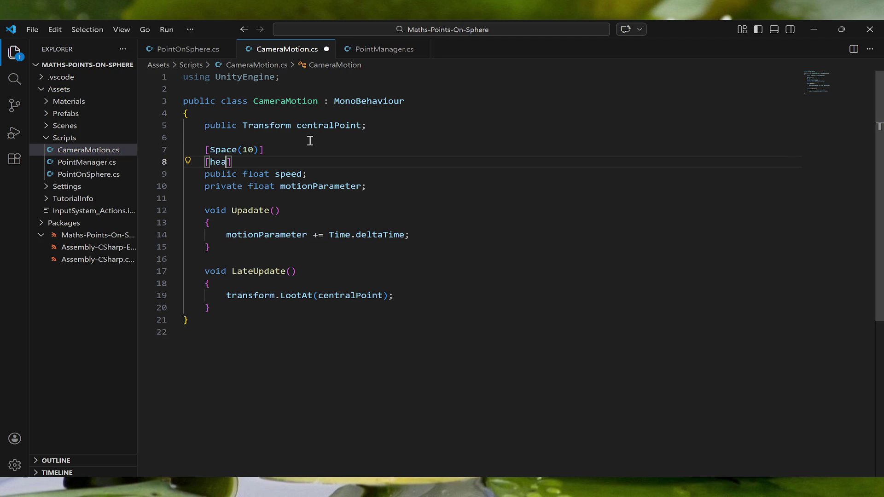
pyautogui.write('Header("')
pyautogui.write('Paramet')
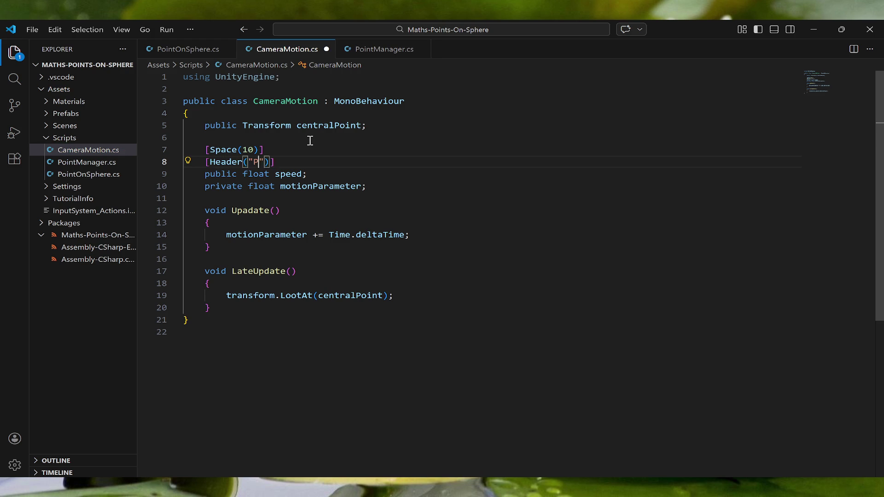
pyautogui.write('ers')
pyautogui.press('Right')
pyautogui.press('Right')
pyautogui.press('Right')
pyautogui.press('Return')
pyautogui.write('[Sp')
pyautogui.write('ace(5')
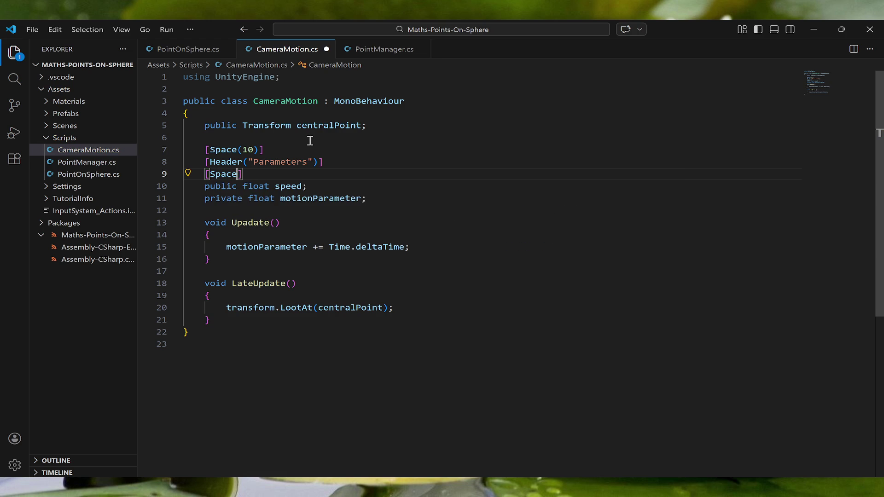
pyautogui.press('Right')
pyautogui.press('Right')
pyautogui.press('Right')
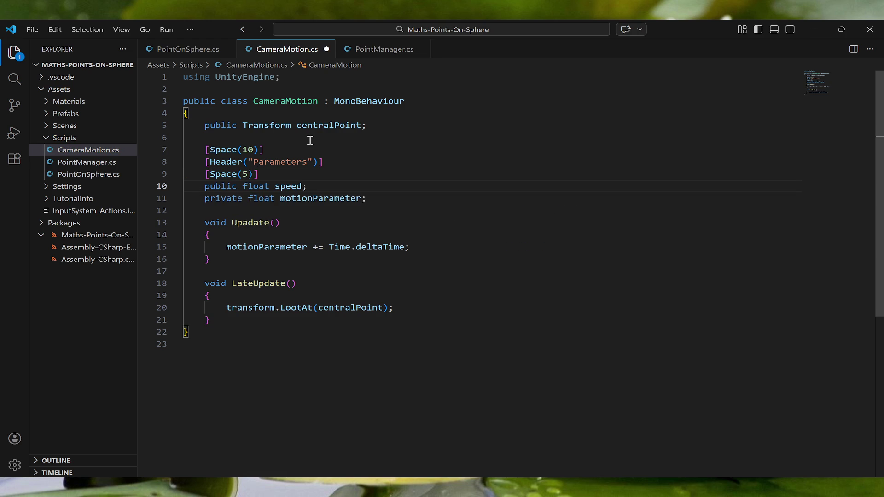
# - Add [Space(10)], [Header("Connections")] and [Space(5)] attributes above the centralPoint field
pyautogui.click(289, 114)
pyautogui.press('Return')
pyautogui.write('[Space(10')
pyautogui.press('Right')
pyautogui.press('Right')
pyautogui.press('Return')
pyautogui.write('[')
pyautogui.write('Header')
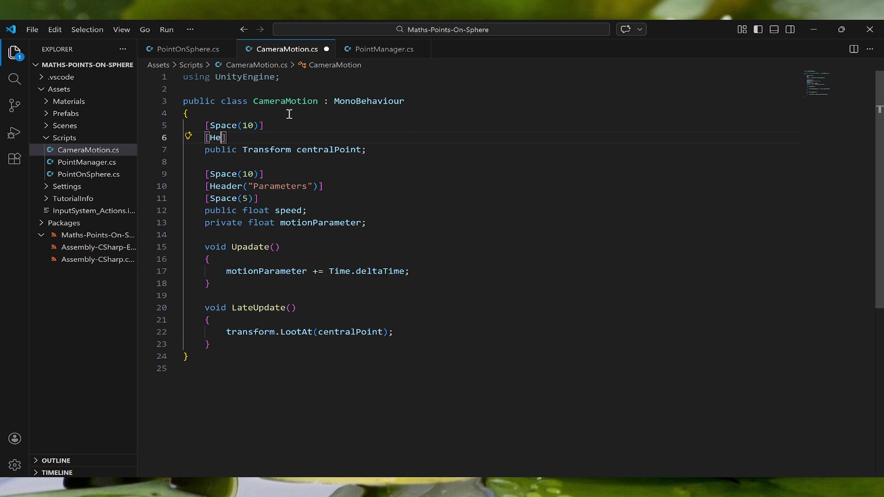
pyautogui.write('("')
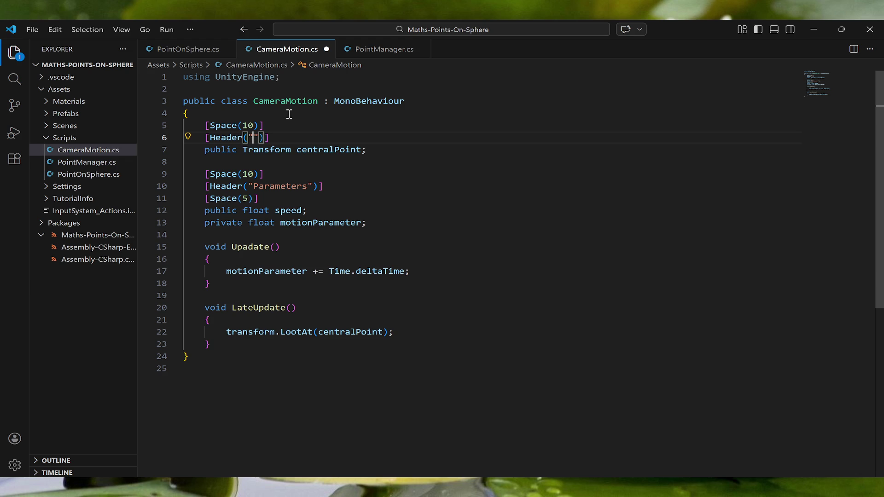
pyautogui.write('Connecte')
pyautogui.press('BackSpace')
pyautogui.press('BackSpace')
pyautogui.write('tions')
pyautogui.press('End')
pyautogui.press('Return')
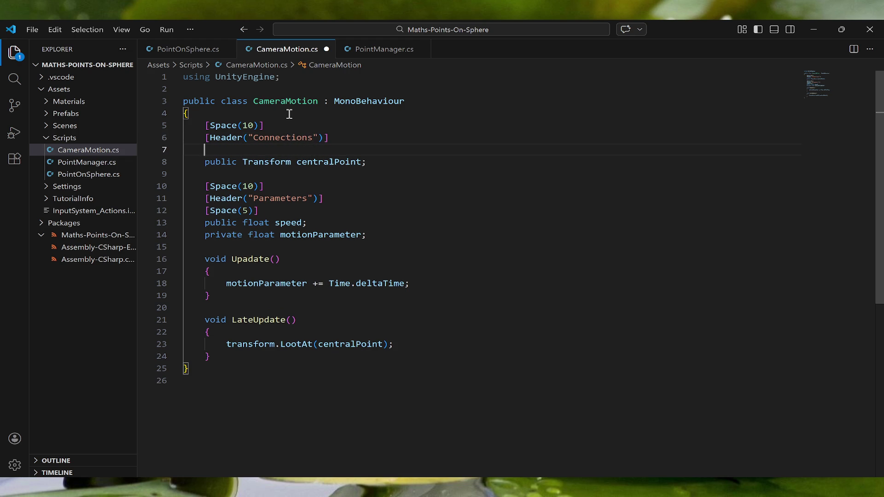
pyautogui.write('[Space(5)')
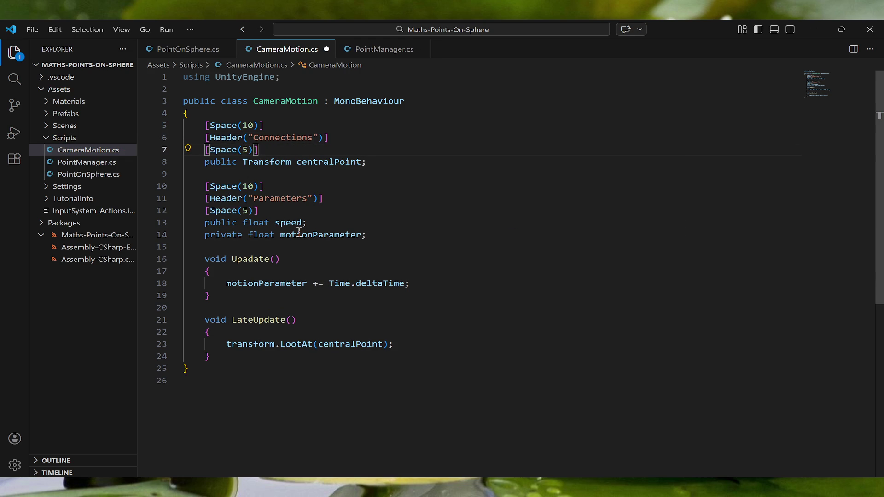
pyautogui.click(404, 283)
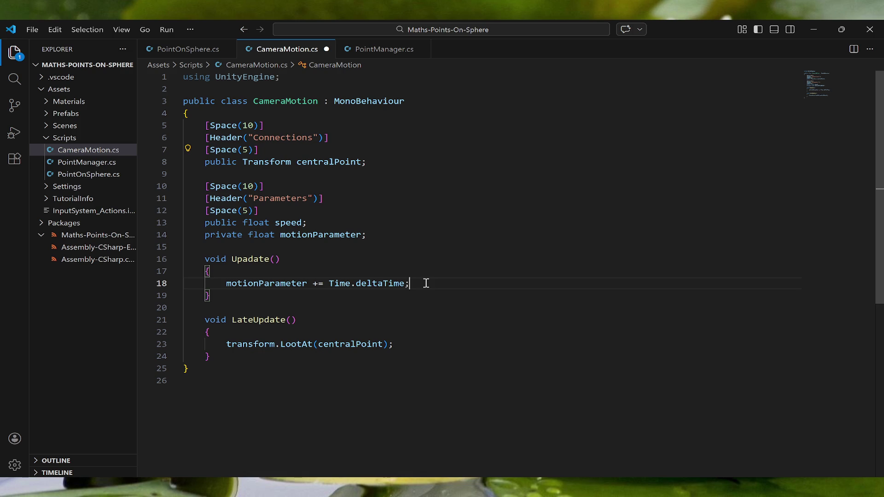
# - Multiply the motionParameter increment by speed: Time.deltaTime * speed
pyautogui.write('* spee')
pyautogui.write('d')
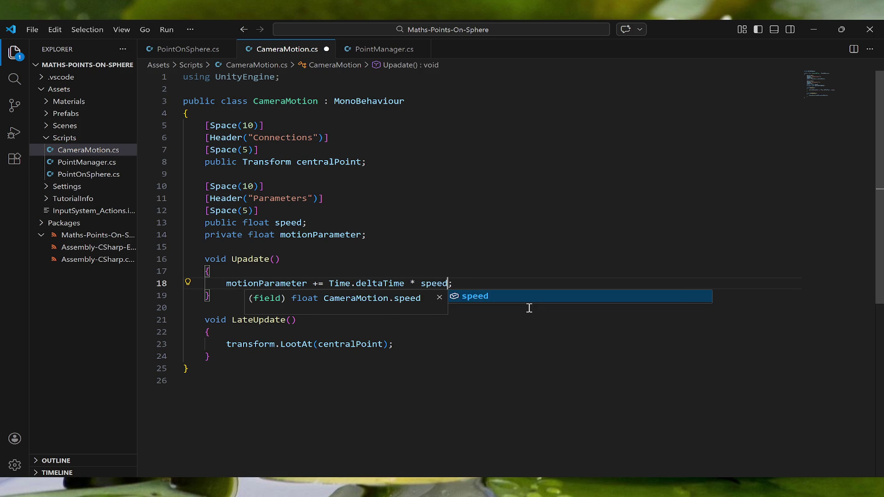
pyautogui.press('Right')
pyautogui.press('Return')
pyautogui.press('Return')
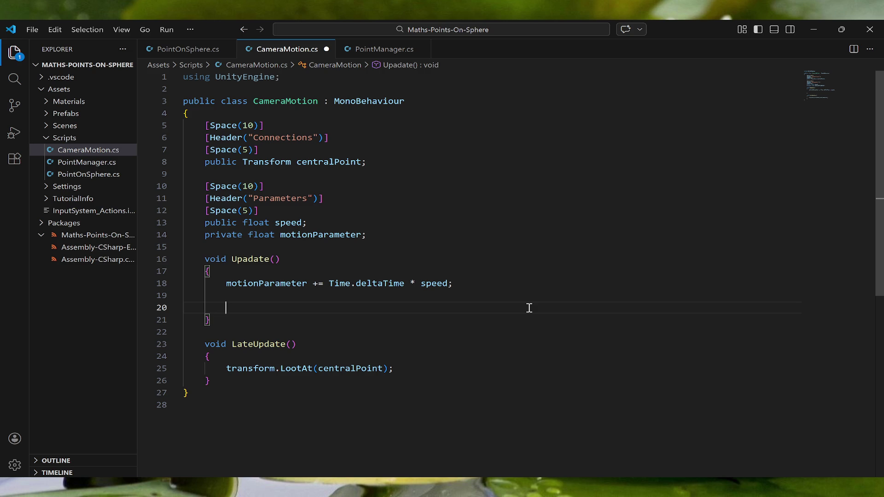
# - Begin declaring 'Vector3 camPosition = new Vector3(' inside Upadate
pyautogui.write('Vector')
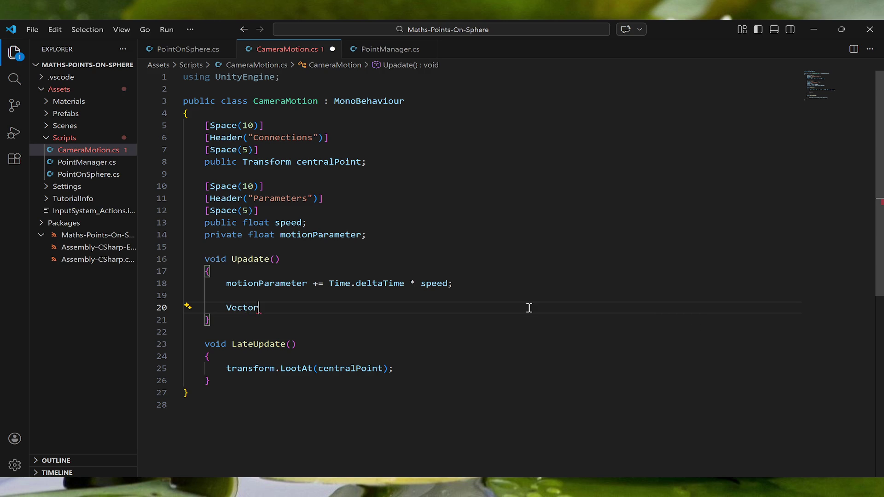
pyautogui.write('3')
pyautogui.write(' camPosition')
pyautogui.write(' =')
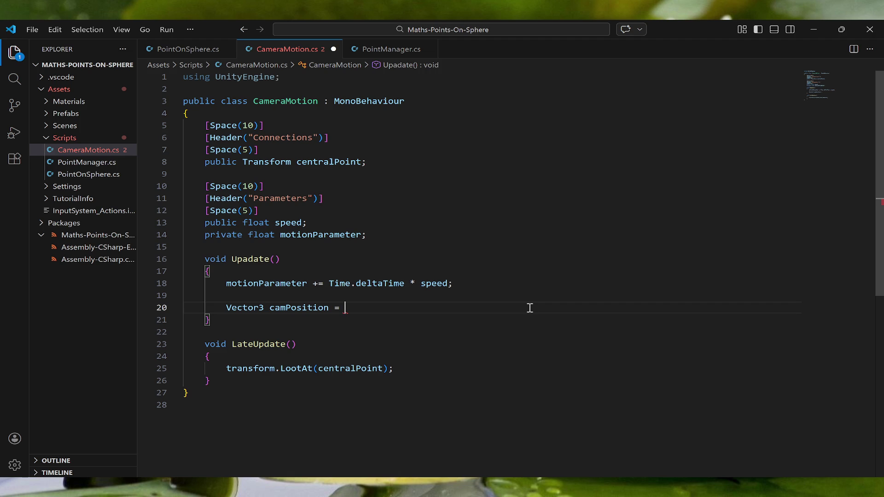
pyautogui.write('new v')
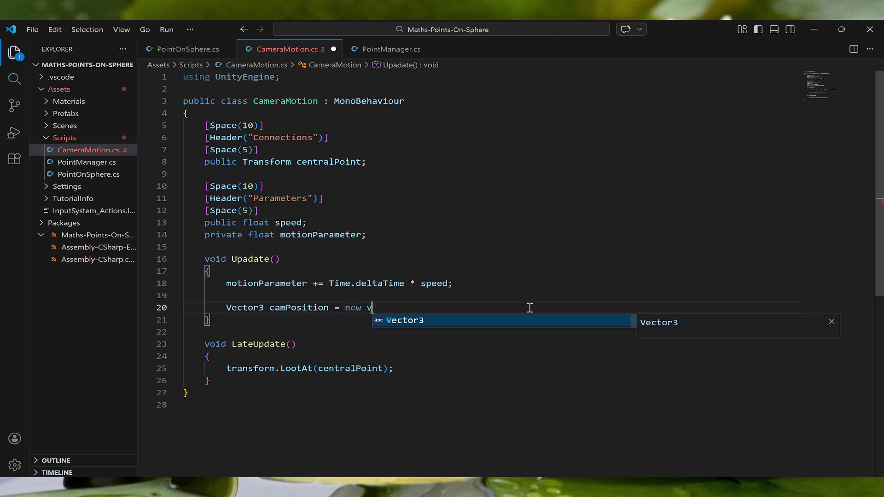
pyautogui.write('ector')
pyautogui.press('BackSpace')
pyautogui.press('BackSpace')
pyautogui.press('BackSpace')
pyautogui.press('BackSpace')
pyautogui.write('Vector3')
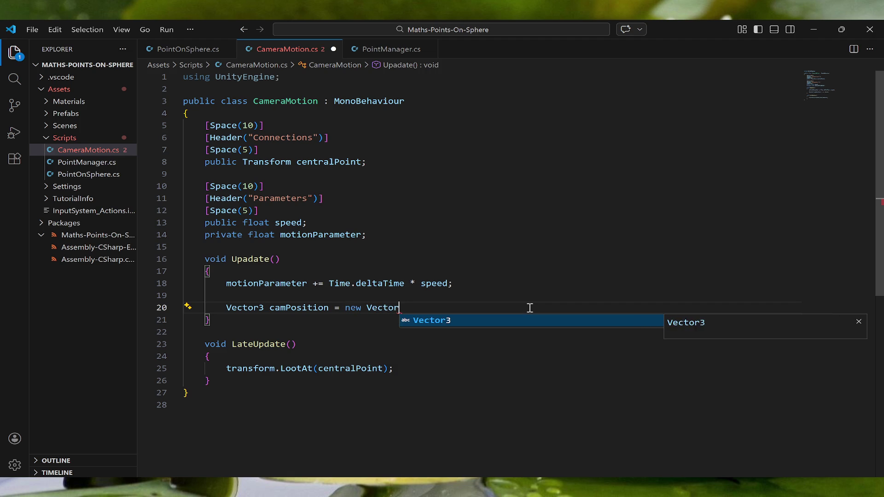
pyautogui.write('(Mathf.Cos(motio')
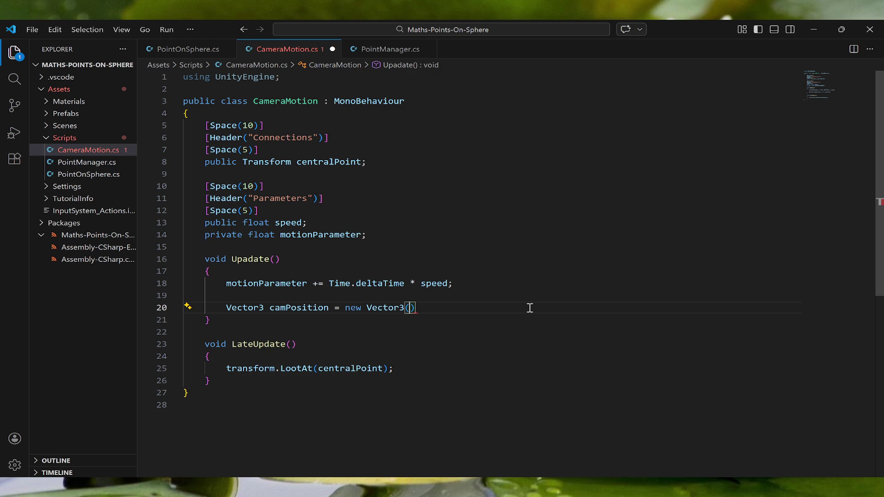
# - Make the Vector3's first argument motionRadius * Mathf.Cos(motionParameter) on line 20
pyautogui.write('Mathf.c')
pyautogui.write('Cos')
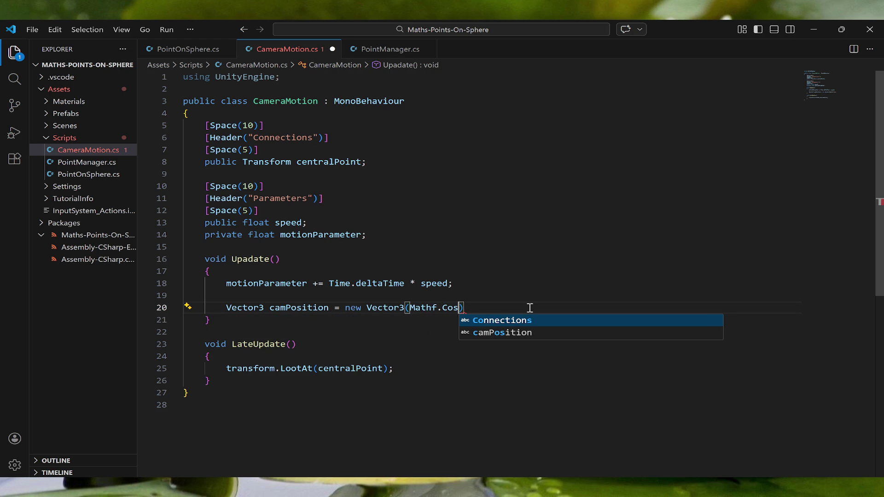
pyautogui.write('(')
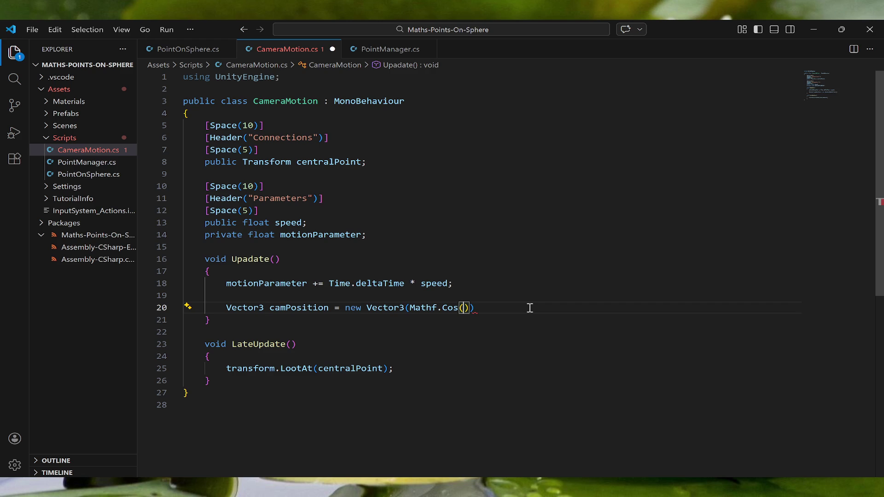
pyautogui.write('motion')
pyautogui.press('Tab')
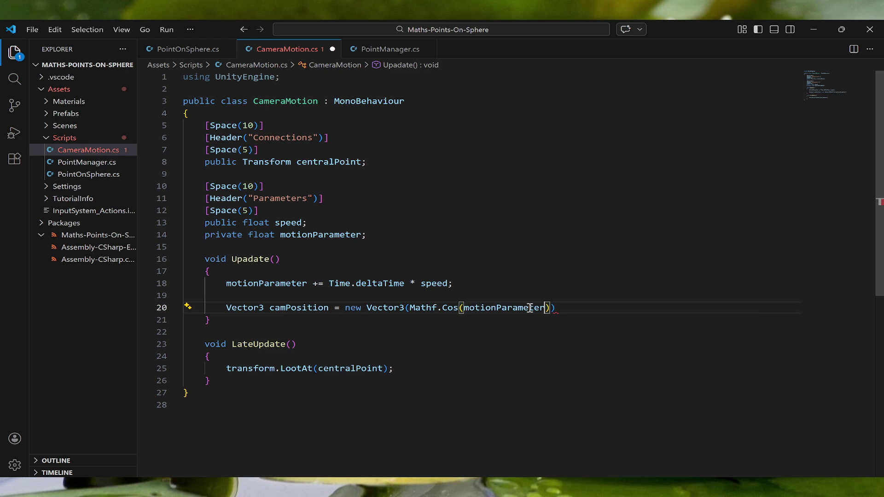
pyautogui.press('Left')
pyautogui.press('Left')
pyautogui.press('Left')
pyautogui.write('ra')
pyautogui.press('BackSpace')
pyautogui.press('BackSpace')
pyautogui.write('radius')
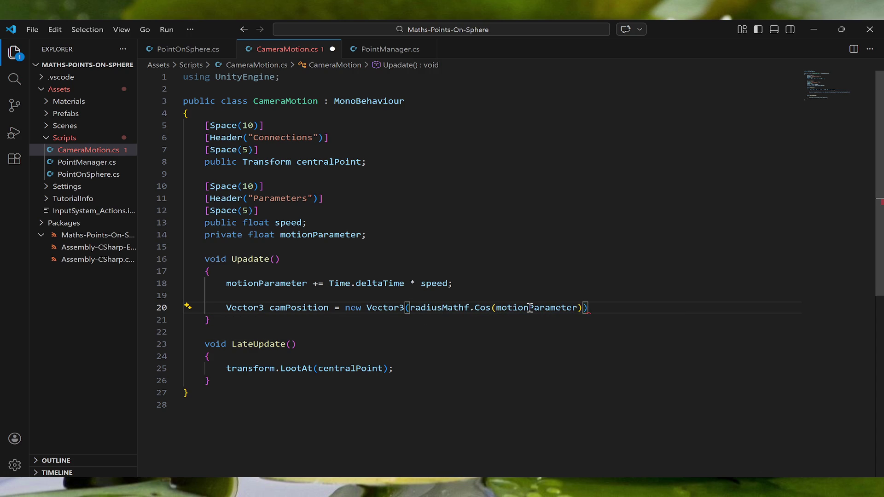
pyautogui.press('Left')
pyautogui.press('Left')
pyautogui.press('Left')
pyautogui.press('BackSpace')
pyautogui.write('motionR')
pyautogui.press('Right')
pyautogui.press('Right')
pyautogui.press('Right')
pyautogui.write('*')
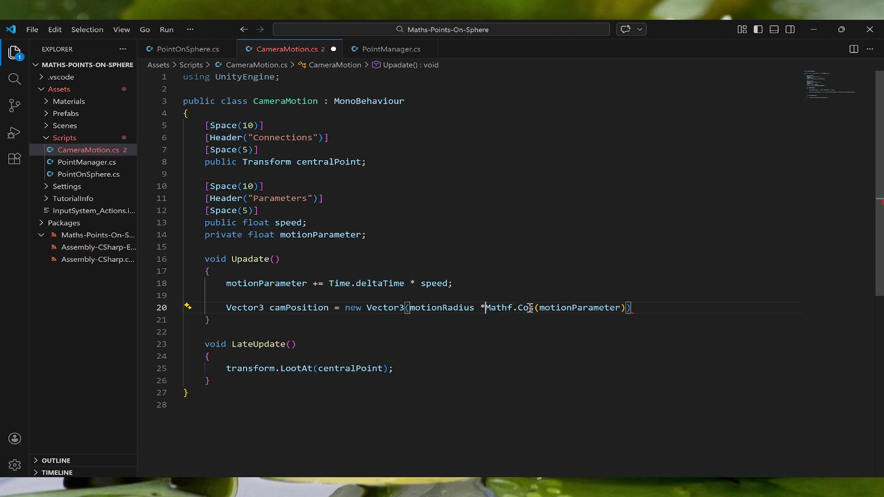
# - Declare a new public float motionRadius field below speed
pyautogui.click(337, 223)
pyautogui.press('Return')
pyautogui.write('public float ')
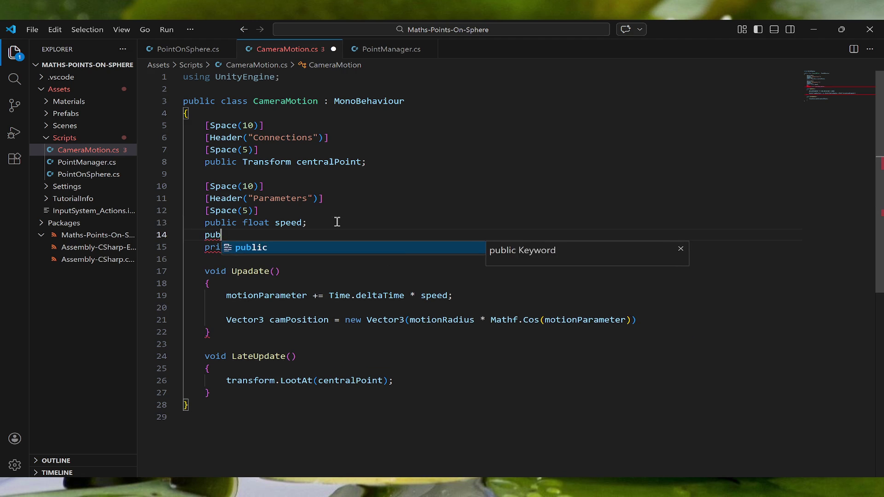
pyautogui.write('mo')
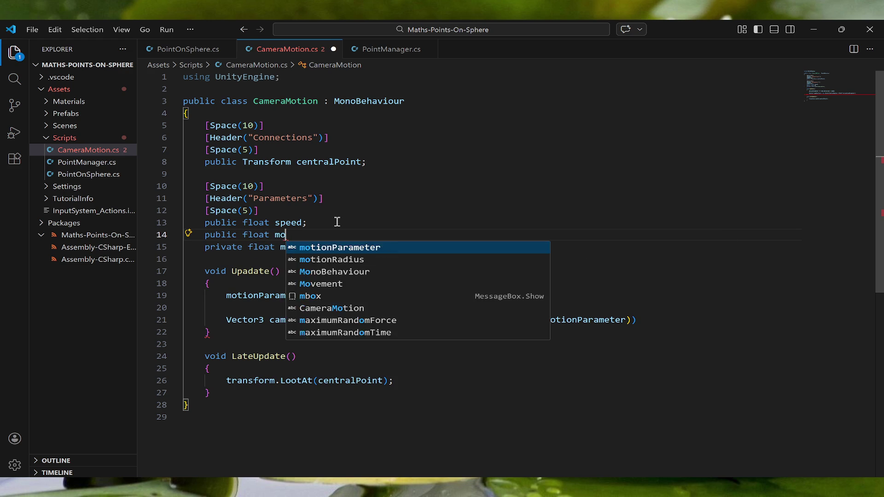
pyautogui.write('tionRadius')
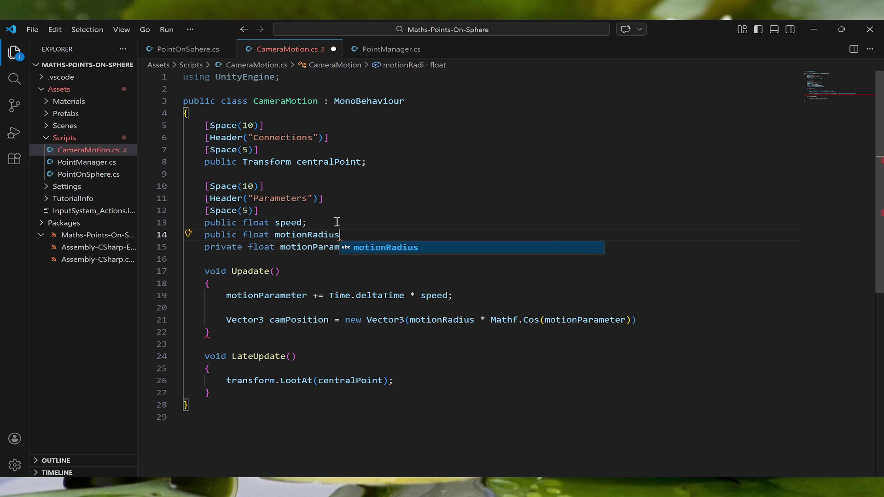
pyautogui.write(';')
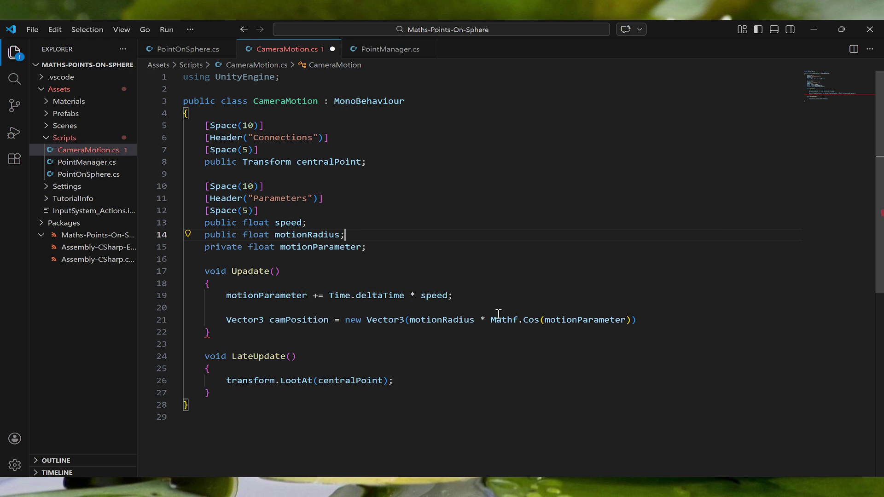
# - Add camHeight as the second Vector3 component and declare public float camHeight above motionParameter
pyautogui.click(631, 319)
pyautogui.write(', ')
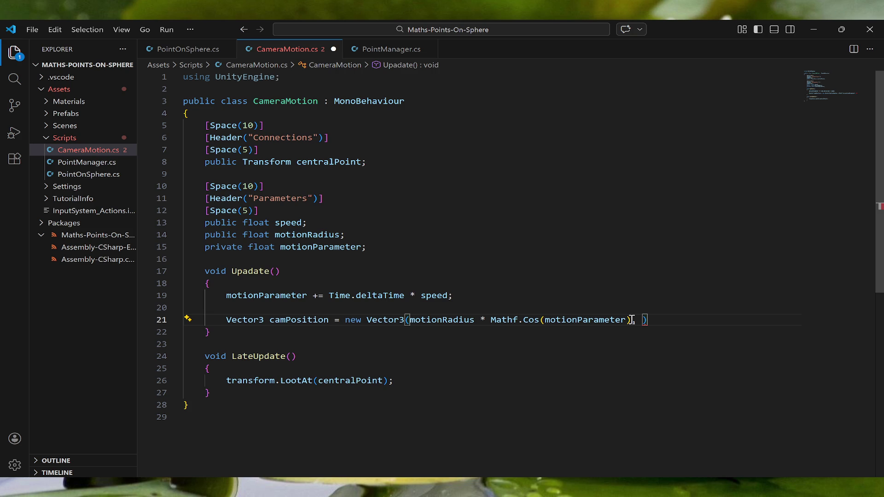
pyautogui.write('camHeight')
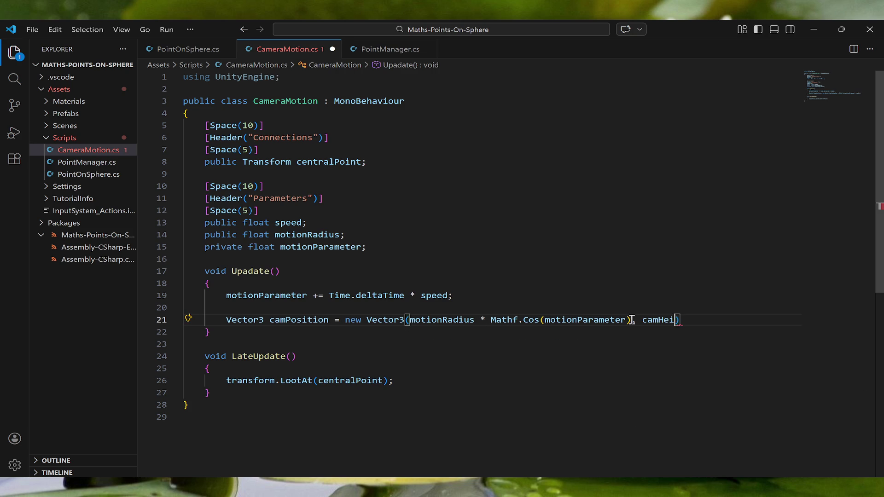
pyautogui.write(',')
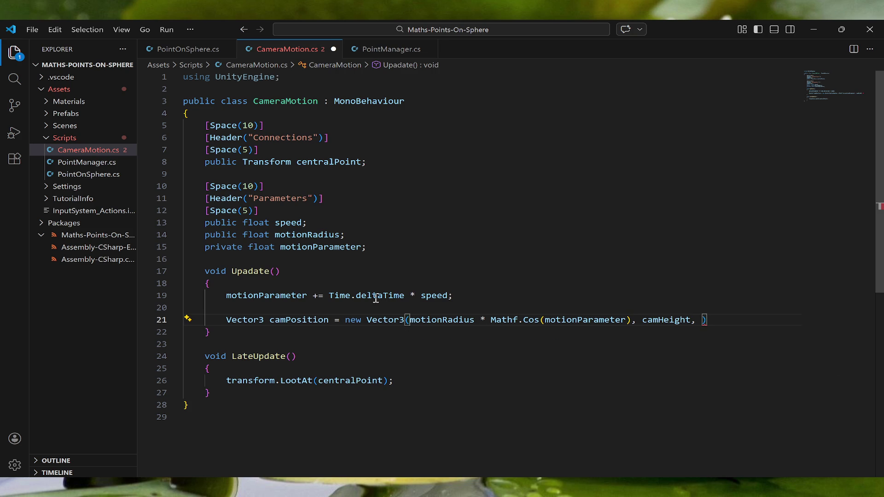
pyautogui.click(378, 244)
pyautogui.press('Return')
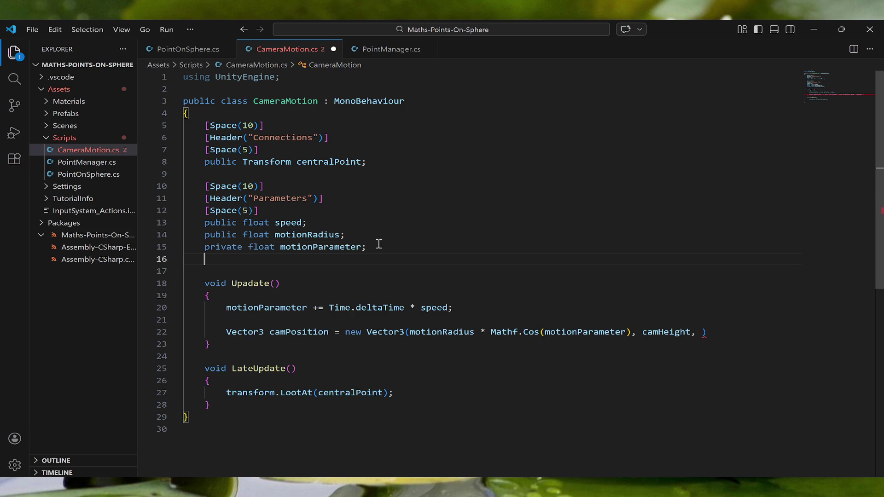
pyautogui.write('p')
pyautogui.press('BackSpace')
pyautogui.press('Up')
pyautogui.press('Return')
pyautogui.press('Up')
pyautogui.write('public float camHeight;')
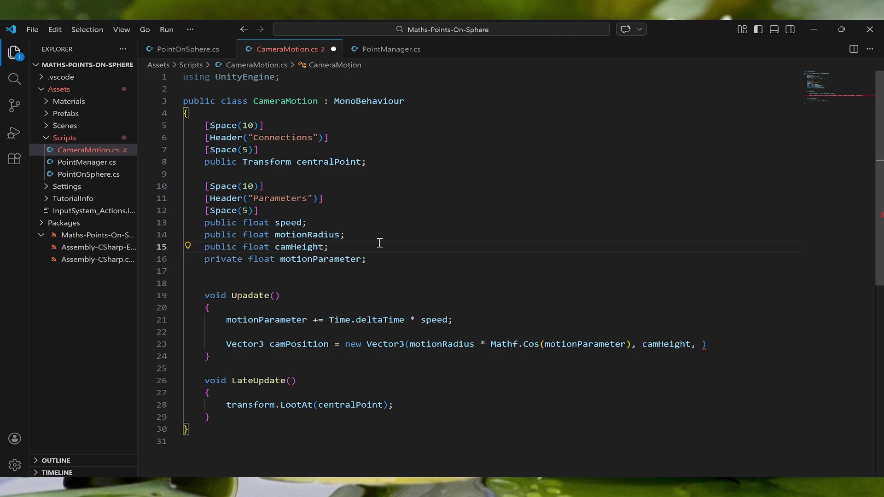
# - Finish the Vector3 with motionRadius * Mathf.Sin(motionParameter) as its third component
pyautogui.click(703, 345)
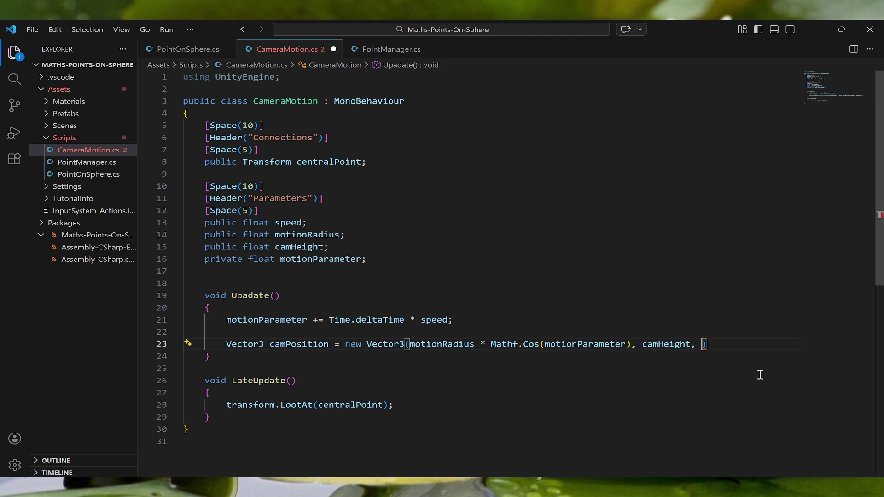
pyautogui.write('motion')
pyautogui.press('Down')
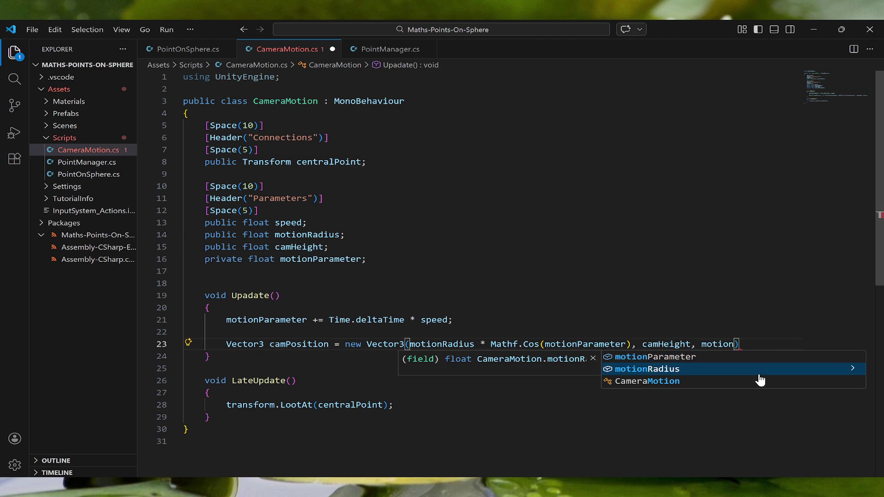
pyautogui.press('Return')
pyautogui.write('* Math')
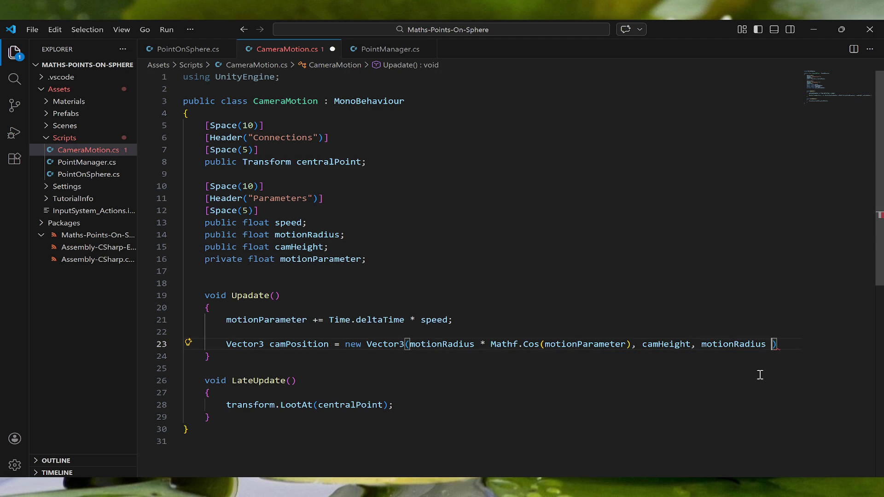
pyautogui.write('f.Sin')
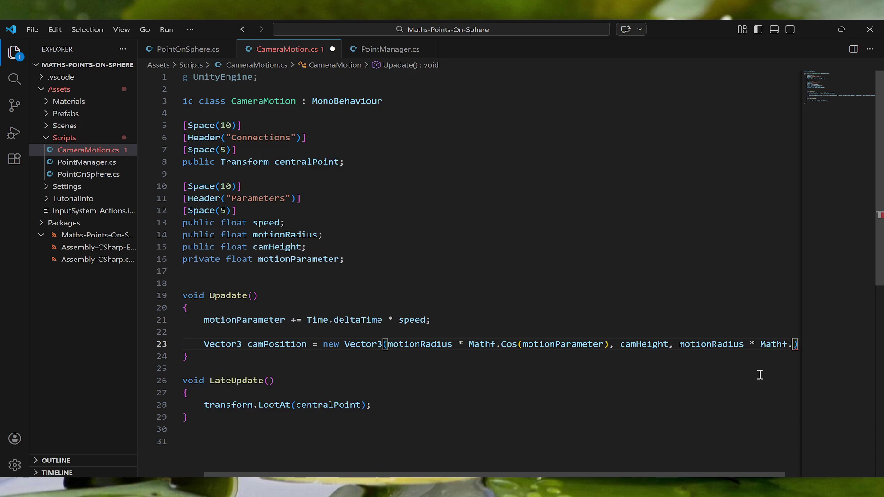
pyautogui.write('(motion')
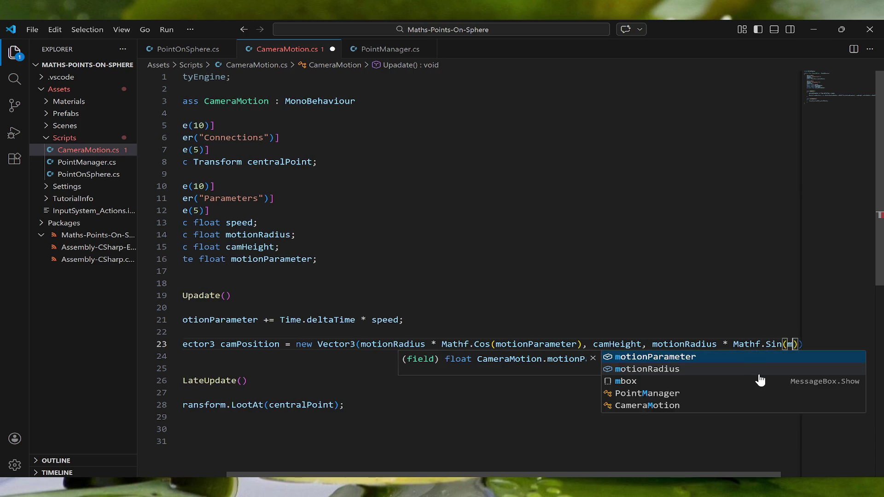
pyautogui.press('Return')
pyautogui.write('));')
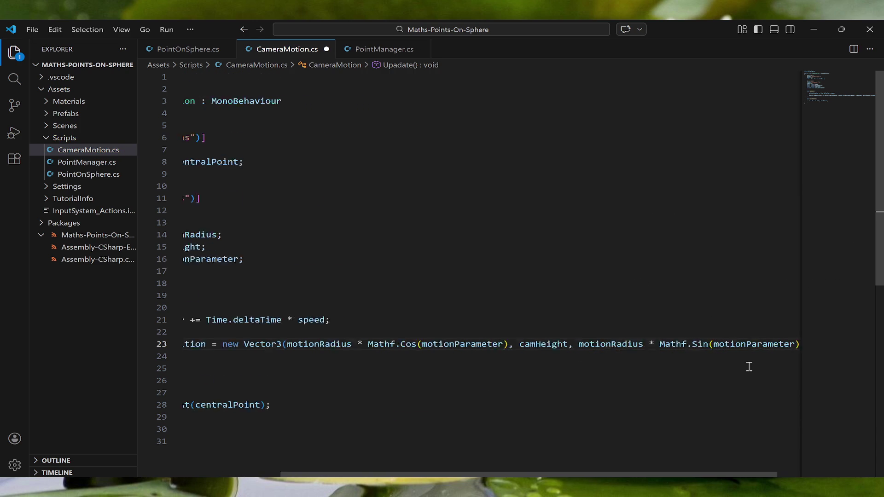
# - Add a transform.position = camPosition; line at the end of Update
pyautogui.press('Home')
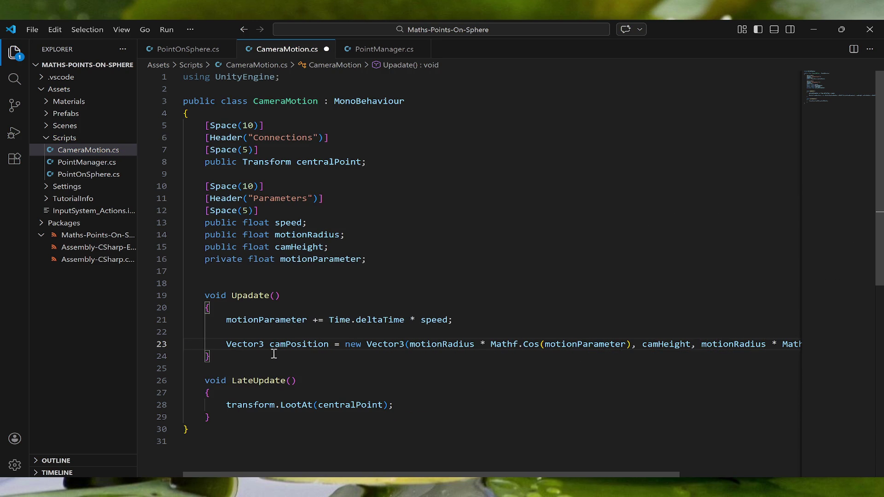
pyautogui.click(206, 356)
pyautogui.press('Return')
pyautogui.press('Up')
pyautogui.press('Return')
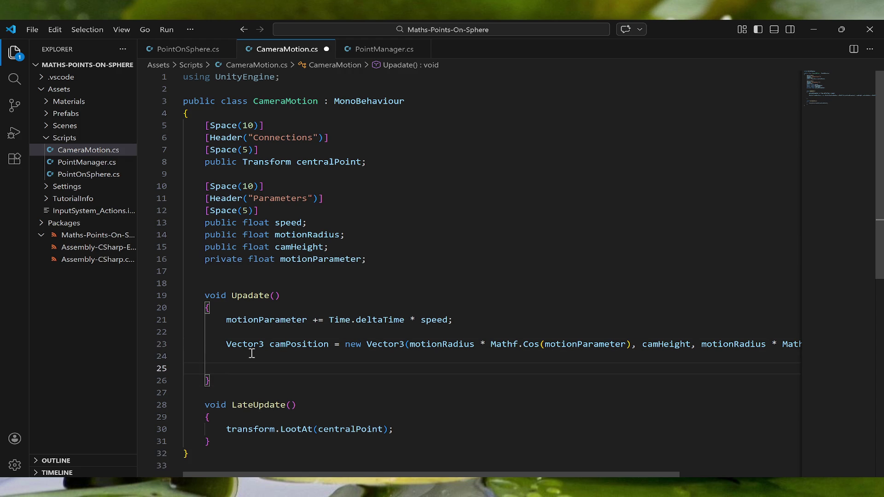
pyautogui.write('trand')
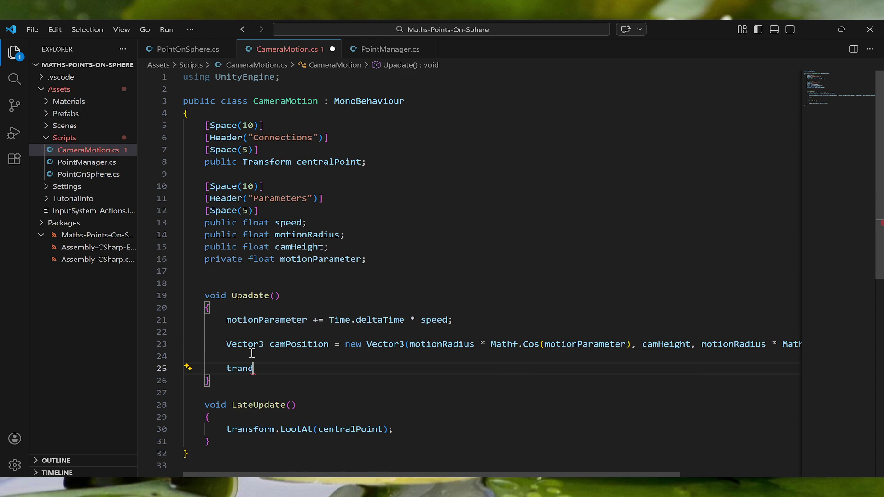
pyautogui.press('BackSpace')
pyautogui.write('sform.pos')
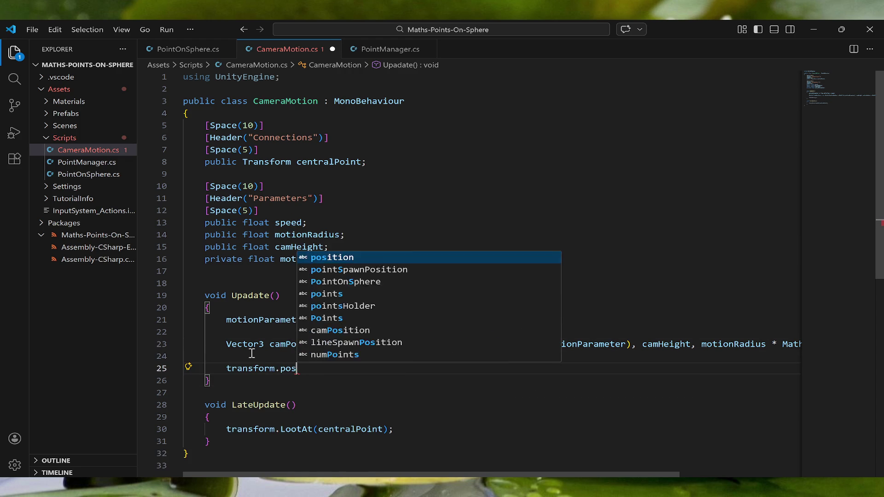
pyautogui.write('ition = ')
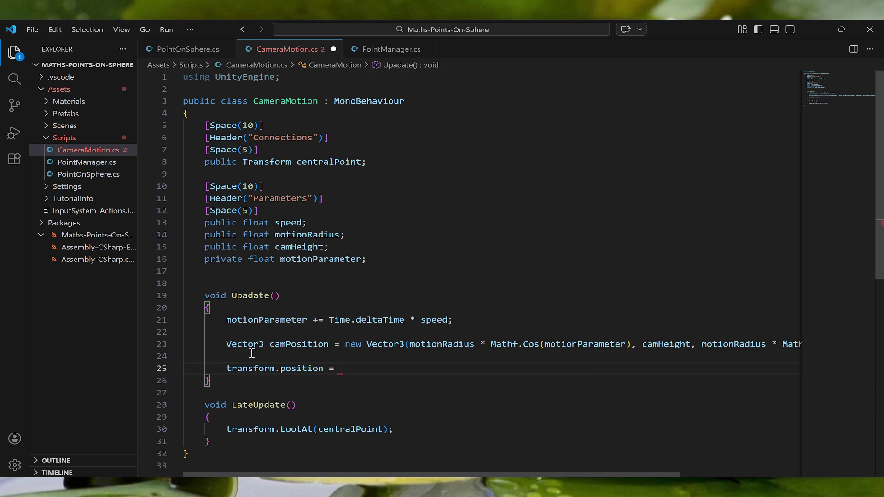
pyautogui.write('cam')
pyautogui.press('Down')
pyautogui.press('Tab')
pyautogui.write(';')
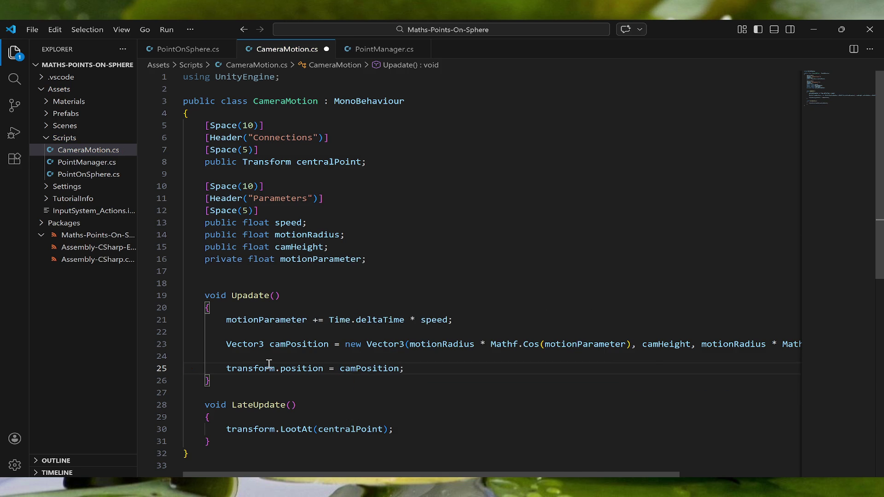
# - Remove camPosition from the assignment and the camPosition = declaration, keeping new Vector3
pyautogui.hotkey('shift', 'Left')
pyautogui.hotkey('shift', 'Left')
pyautogui.hotkey('shift', 'Left')
pyautogui.keyDown('shift'); pyautogui.click(341, 371); pyautogui.keyUp('shift')
pyautogui.press('BackSpace')
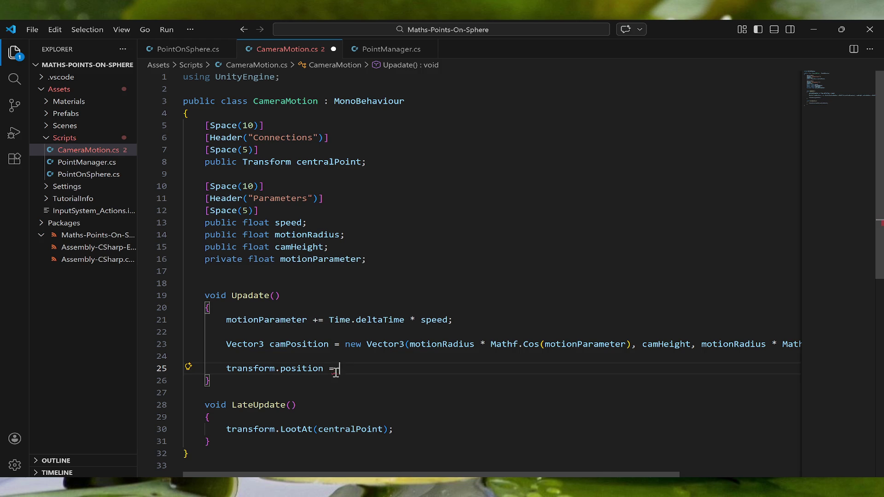
pyautogui.moveTo(345, 345); pyautogui.dragTo(225, 344)
pyautogui.press('BackSpace')
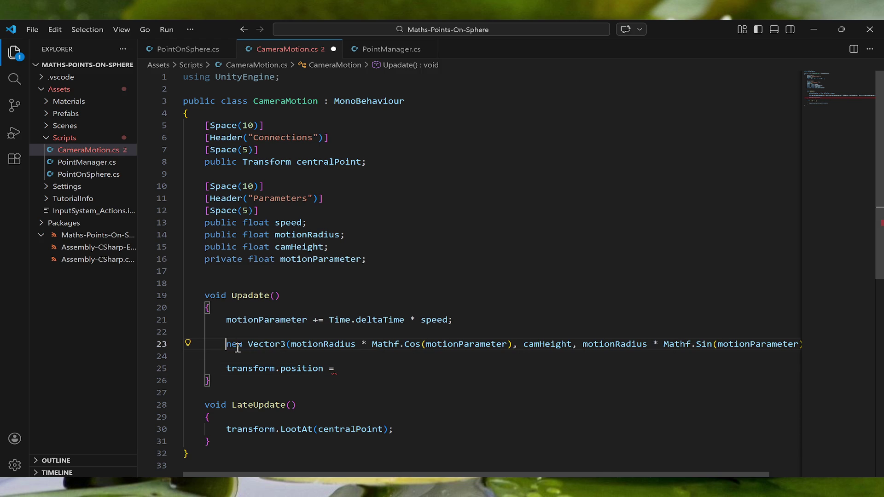
# - Move the new Vector3 orbit expression onto the transform.position = line
pyautogui.tripleClick(238, 348)
pyautogui.hotkey('ctrl', 'x')
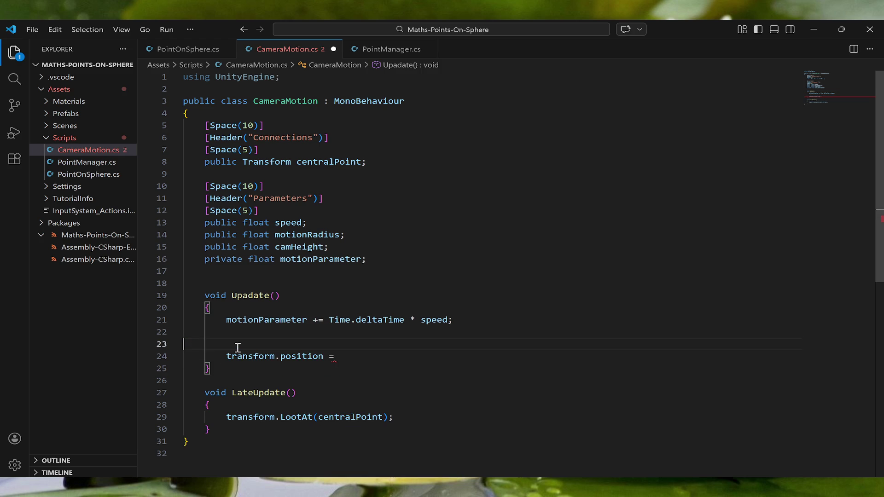
pyautogui.press('BackSpace')
pyautogui.press('BackSpace')
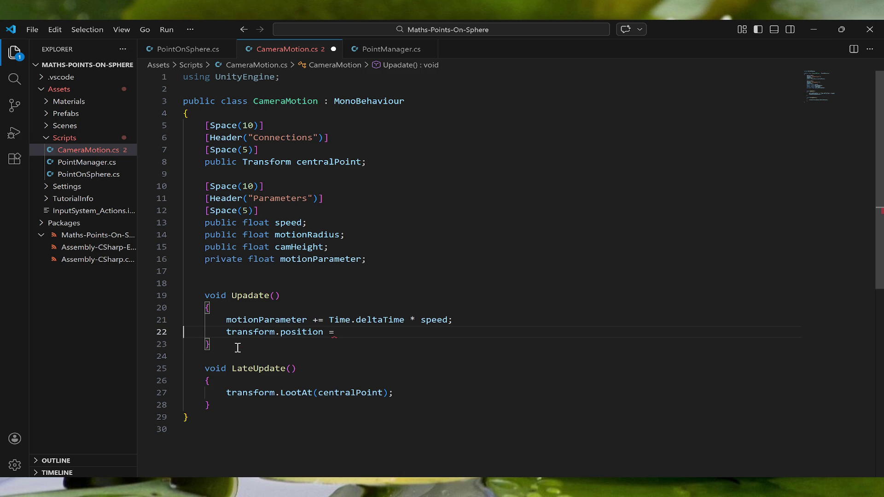
pyautogui.press('End')
pyautogui.hotkey('ctrl', 'v')
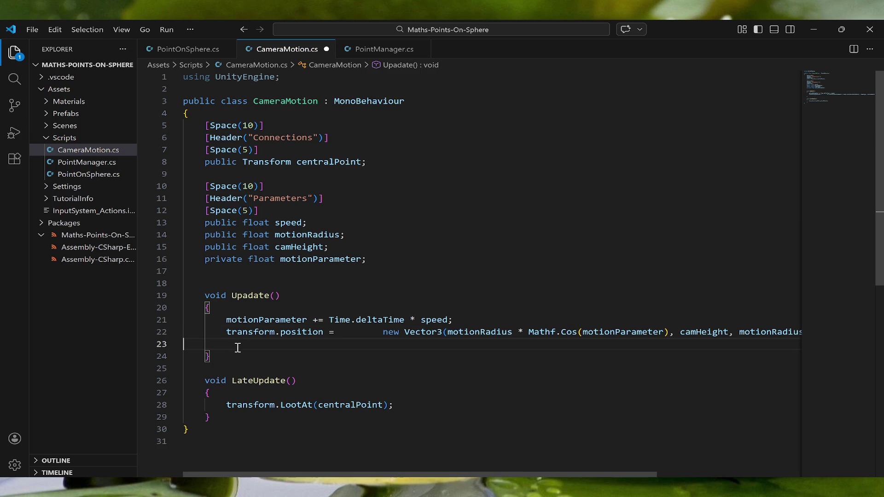
# - Tidy the extra spaces and blank lines around the position line and save
pyautogui.click(384, 332)
pyautogui.press('BackSpace')
pyautogui.press('BackSpace')
pyautogui.press('BackSpace')
pyautogui.press('BackSpace')
pyautogui.press('BackSpace')
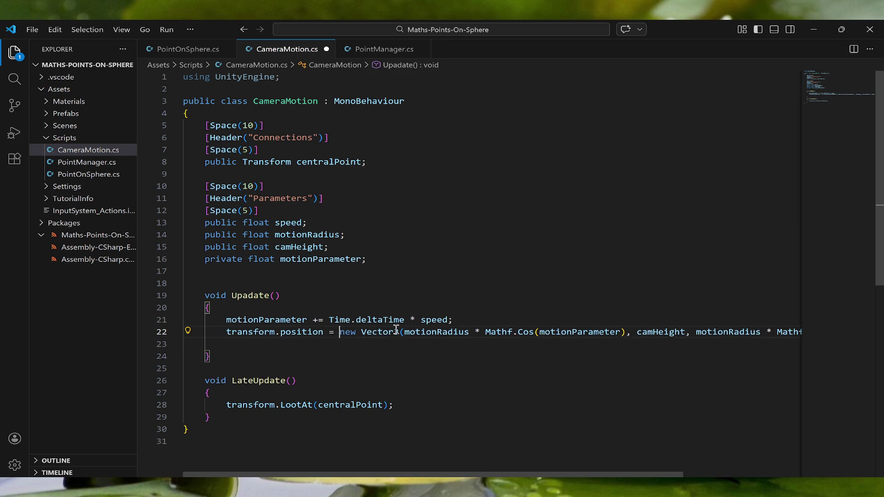
pyautogui.click(460, 319)
pyautogui.press('Return')
pyautogui.click(234, 362)
pyautogui.press('BackSpace')
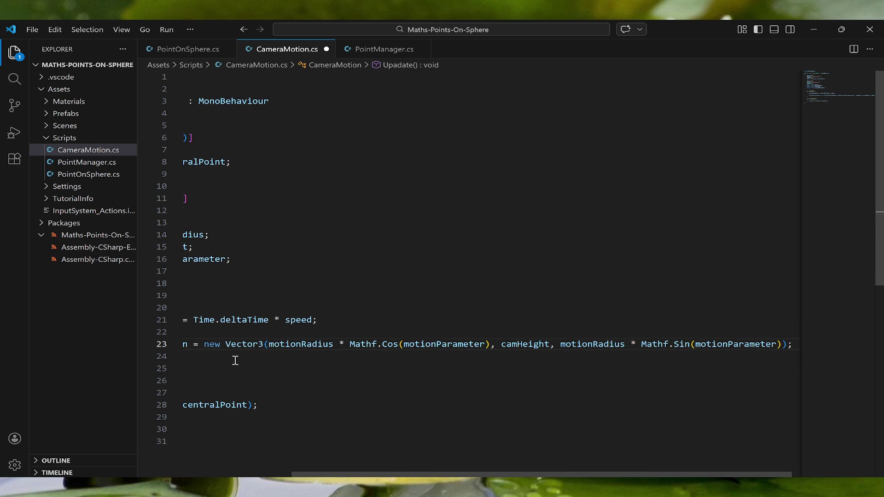
pyautogui.press('Home')
pyautogui.click(279, 338)
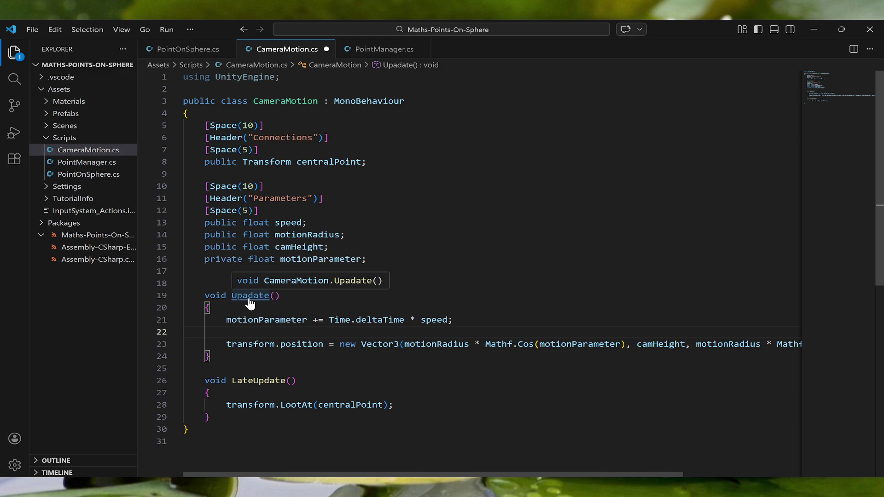
pyautogui.hotkey('ctrl', 's')
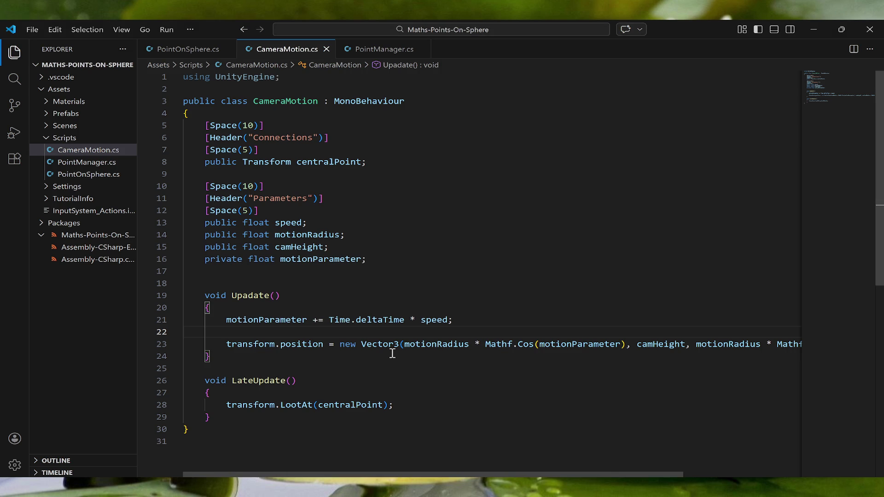
# - Correct LootAt to LookAt, save CameraMotion.cs, and switch to Unity
pyautogui.click(303, 405)
pyautogui.press('BackSpace')
pyautogui.write('k')
pyautogui.hotkey('ctrl', 's')
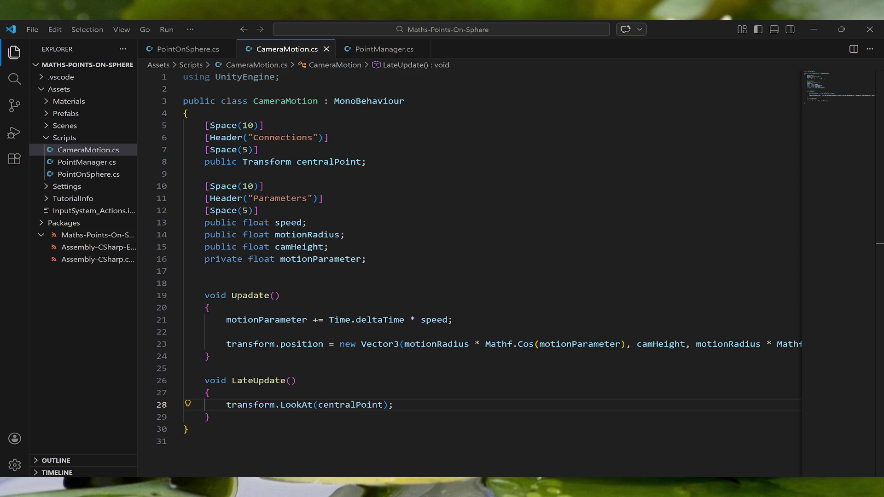
pyautogui.hotkey('alt', 'Tab')
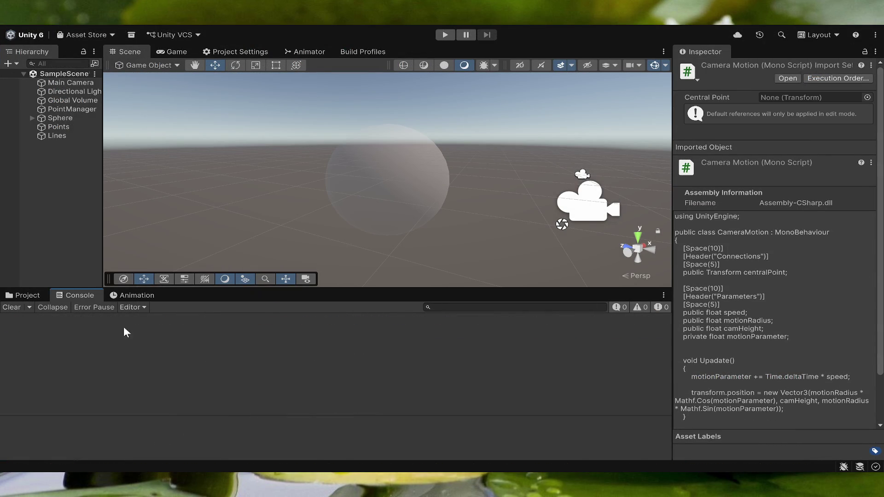
# - Add the CameraMotion script to Main Camera and assign CentralPoint as its Central Point
pyautogui.click(4, 299)
pyautogui.click(68, 82)
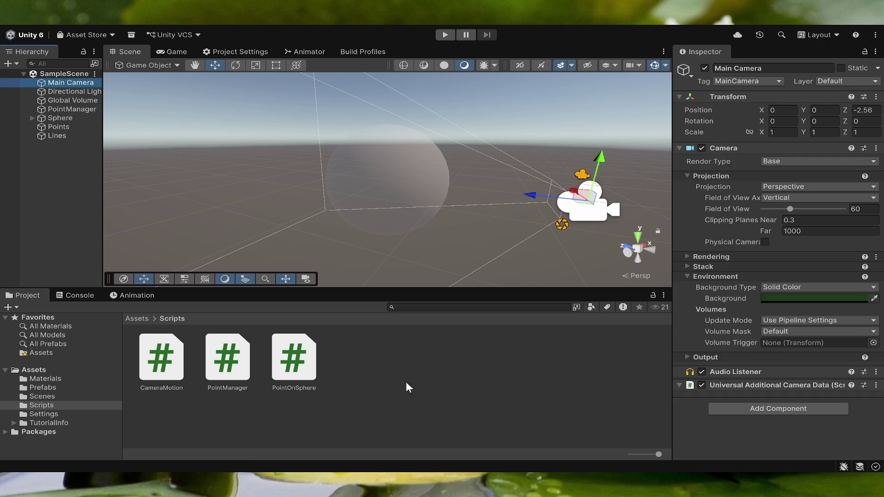
pyautogui.moveTo(161, 362); pyautogui.dragTo(737, 397)
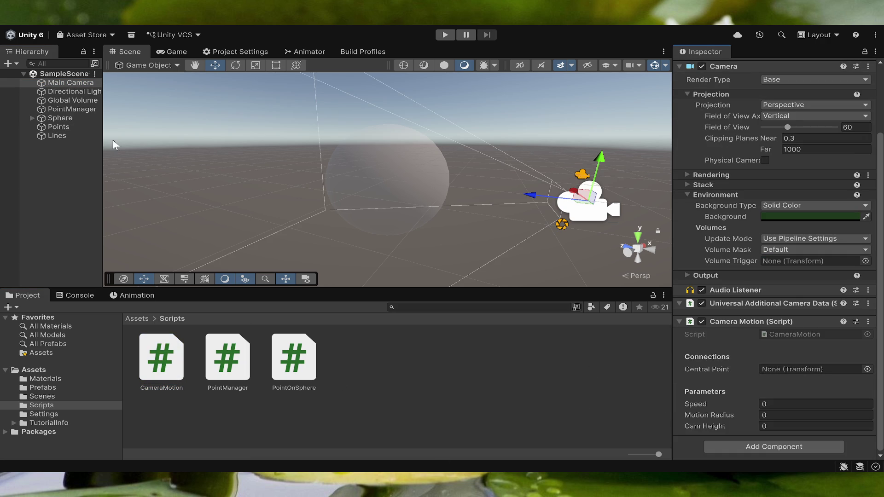
pyautogui.click(32, 118)
pyautogui.moveTo(56, 125)
pyautogui.mouseDown()
pyautogui.moveTo(768, 400)
pyautogui.moveTo(787, 374)
pyautogui.mouseUp()
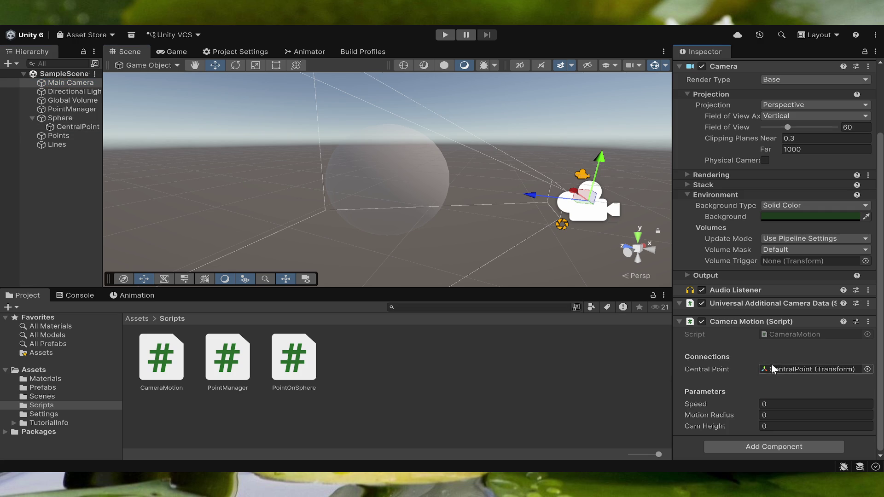
# - Set Speed 1, Motion Radius 3 and Cam Height 1, then start Play mode
pyautogui.click(787, 405)
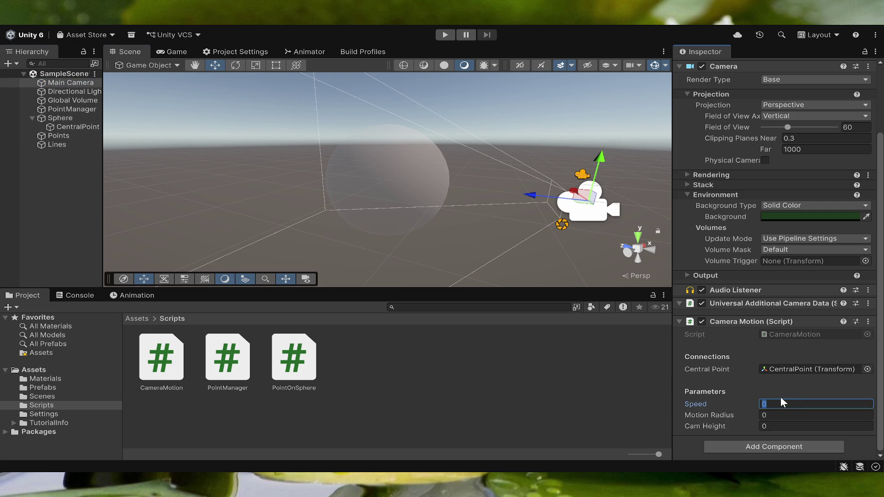
pyautogui.write('1')
pyautogui.click(792, 413)
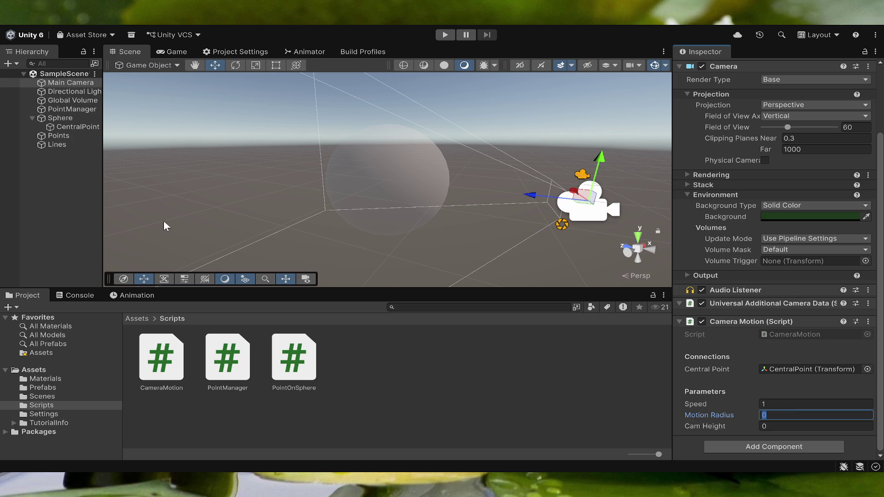
pyautogui.scroll(3, 724, 213)
pyautogui.scroll(2, 724, 214)
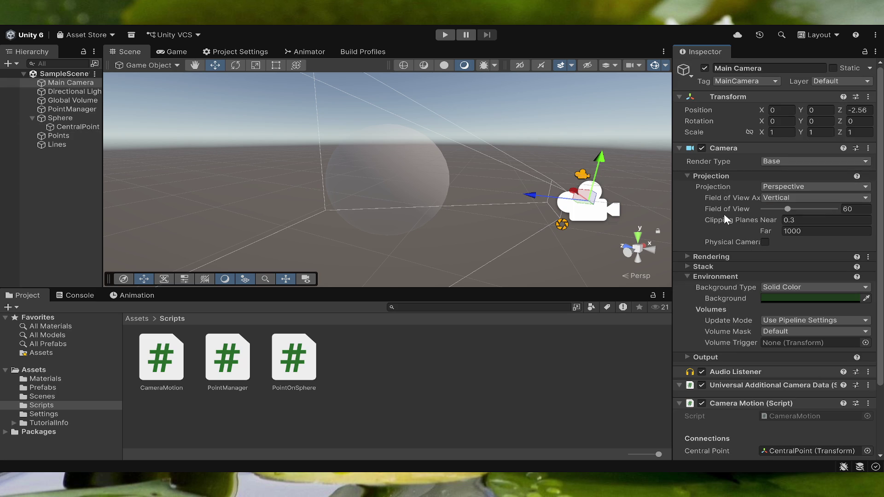
pyautogui.scroll(-4, 724, 214)
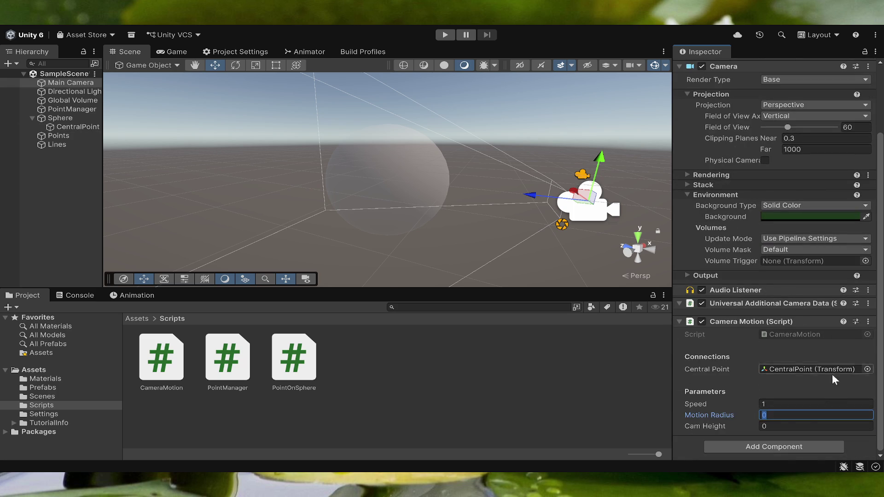
pyautogui.write('3')
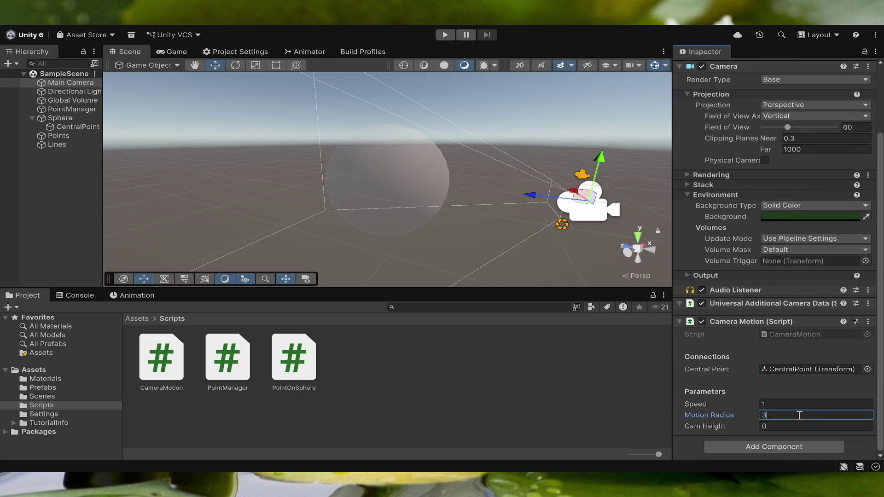
pyautogui.click(797, 426)
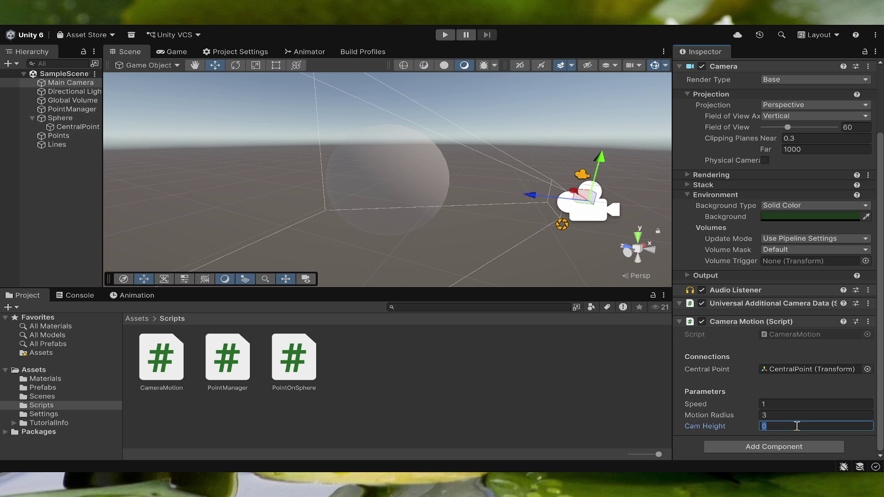
pyautogui.write('1')
pyautogui.click(629, 407)
pyautogui.click(69, 83)
pyautogui.click(445, 35)
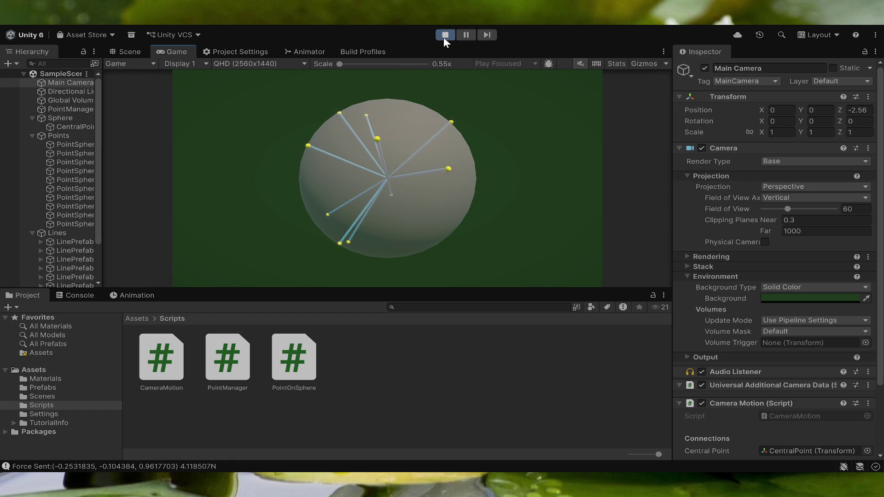
# - While playing, inspect Main Camera and the Console's Force Sent messages, then stop playback
pyautogui.click(50, 81)
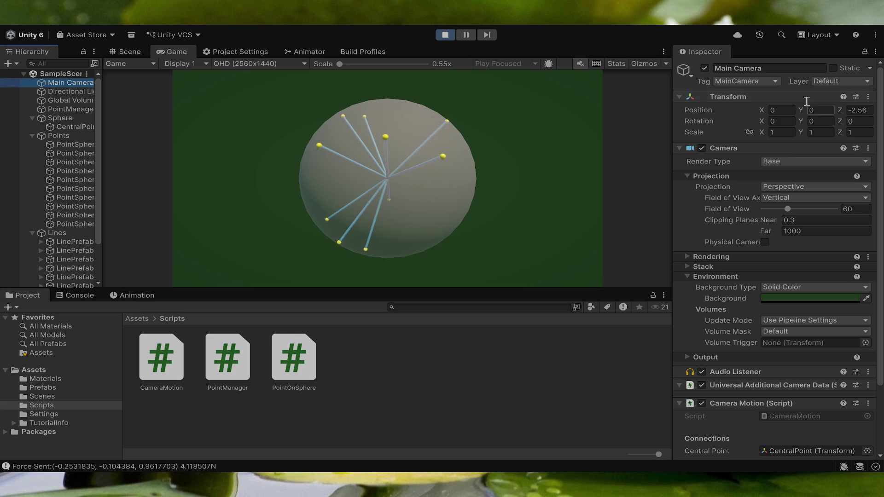
pyautogui.scroll(-2, 736, 179)
pyautogui.scroll(-3, 736, 178)
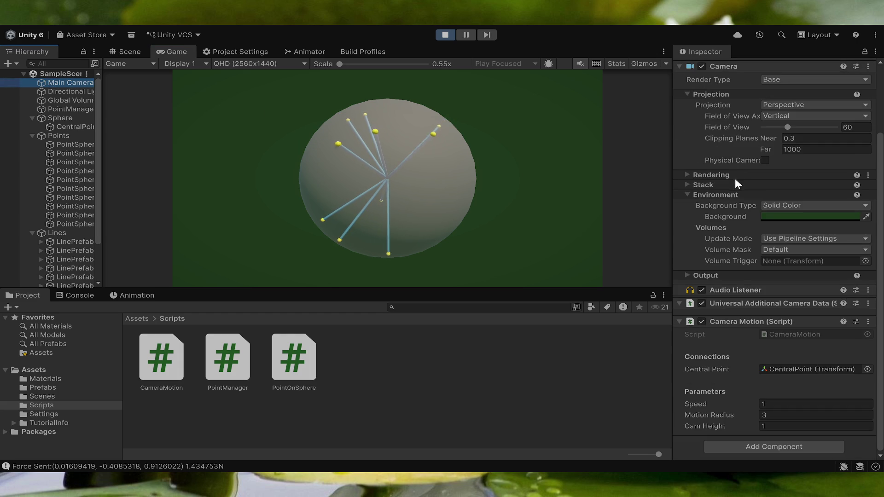
pyautogui.click(73, 296)
pyautogui.scroll(5, 212, 373)
pyautogui.click(448, 37)
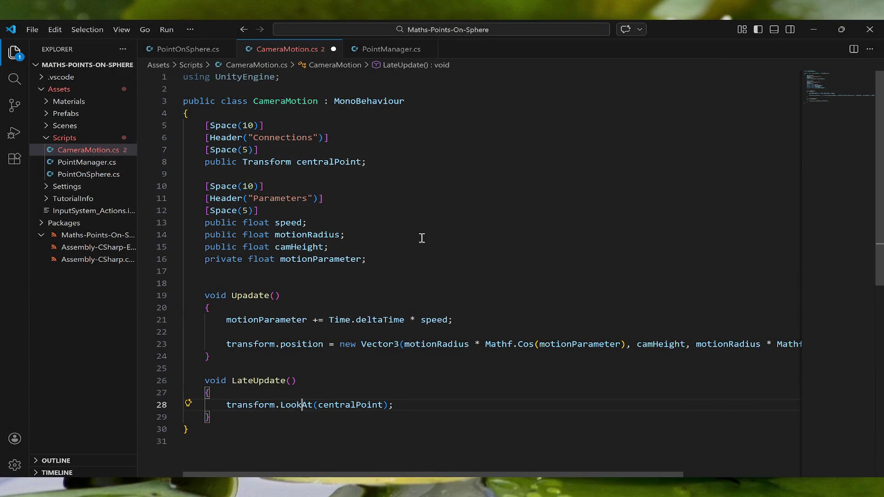
# - Comment out the Force Sent Debug.Log on lines 67-68 of PointManager.cs and save
pyautogui.click(384, 48)
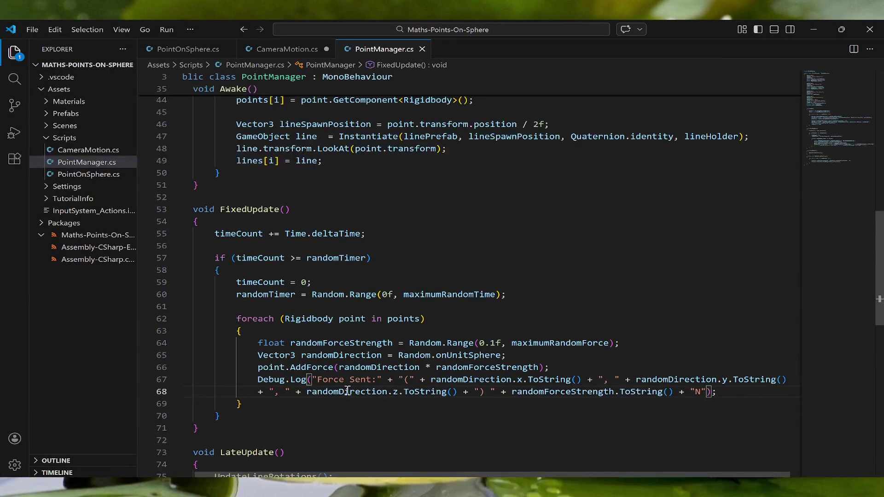
pyautogui.click(288, 381)
pyautogui.hotkey('ctrl', '/')
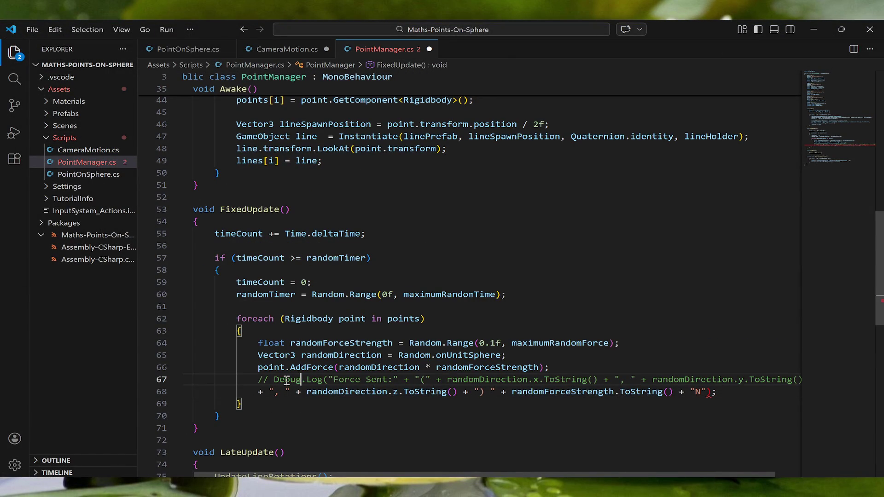
pyautogui.press('Down')
pyautogui.hotkey('ctrl', '/')
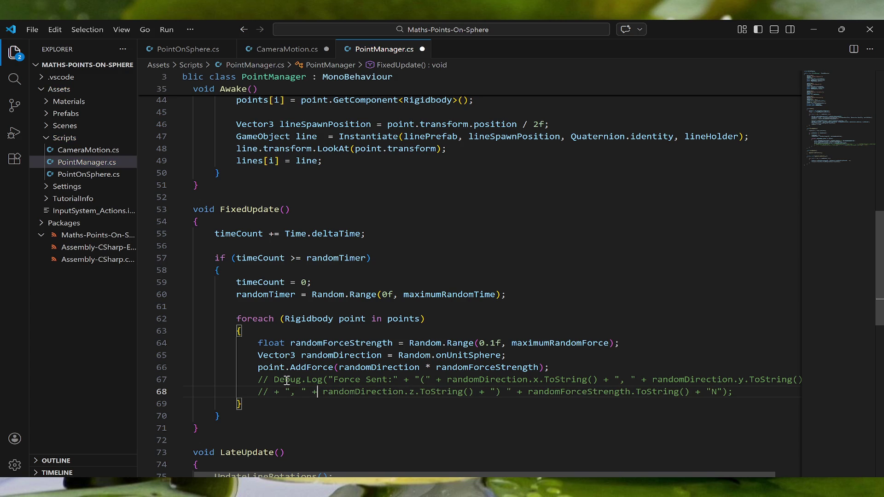
pyautogui.hotkey('ctrl', 's')
# - Save CameraMotion.cs as well
pyautogui.click(281, 49)
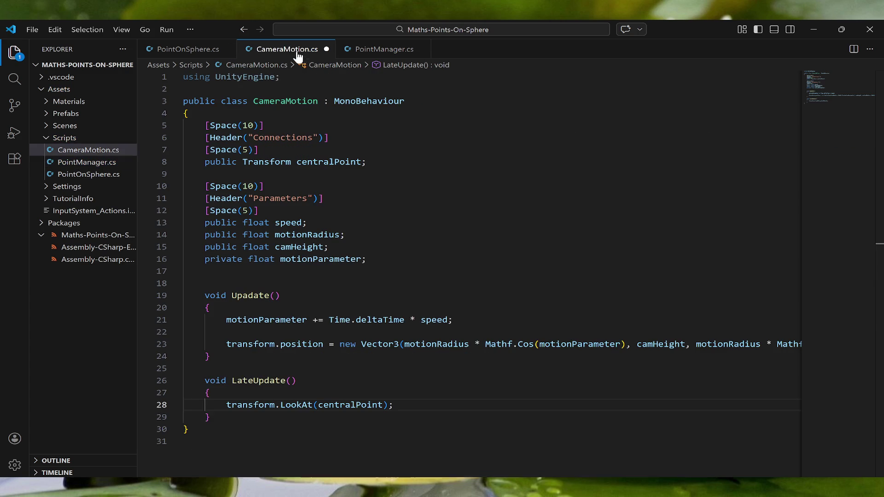
pyautogui.hotkey('ctrl', 's')
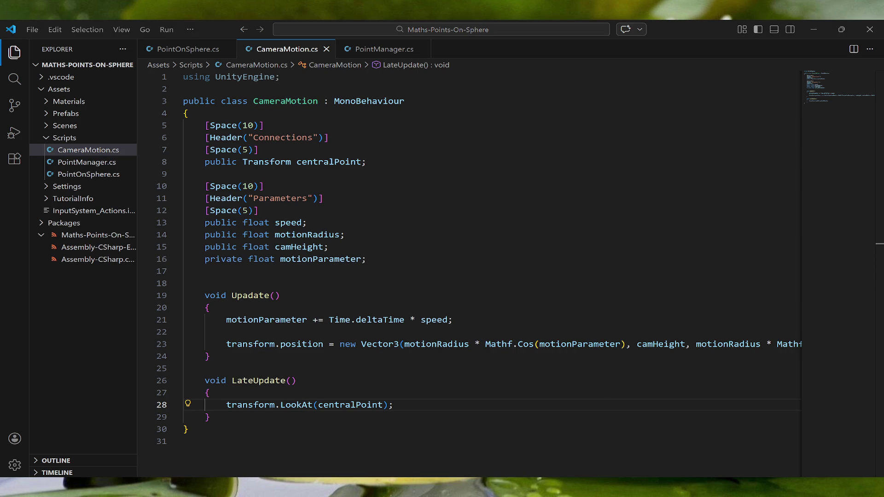
pyautogui.hotkey('alt', 'Tab')
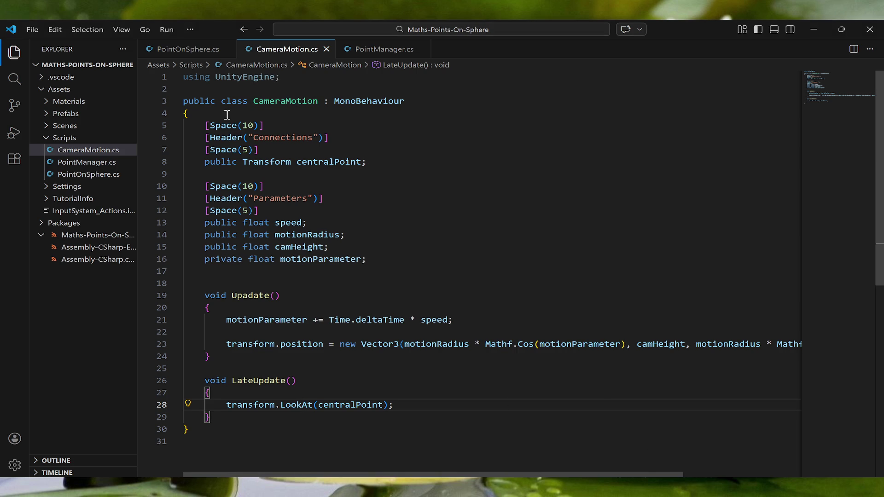
# - Declare public Camera cam; on line 8 of CameraMotion.cs
pyautogui.click(228, 115)
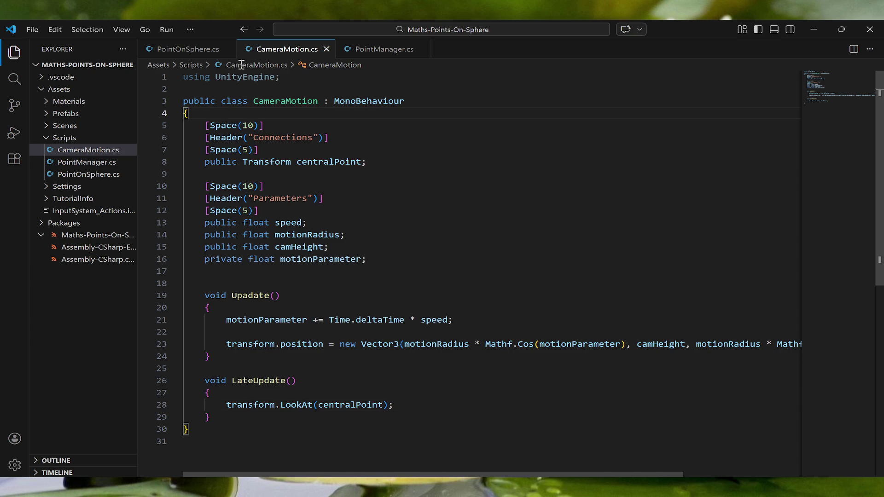
pyautogui.click(281, 149)
pyautogui.press('Return')
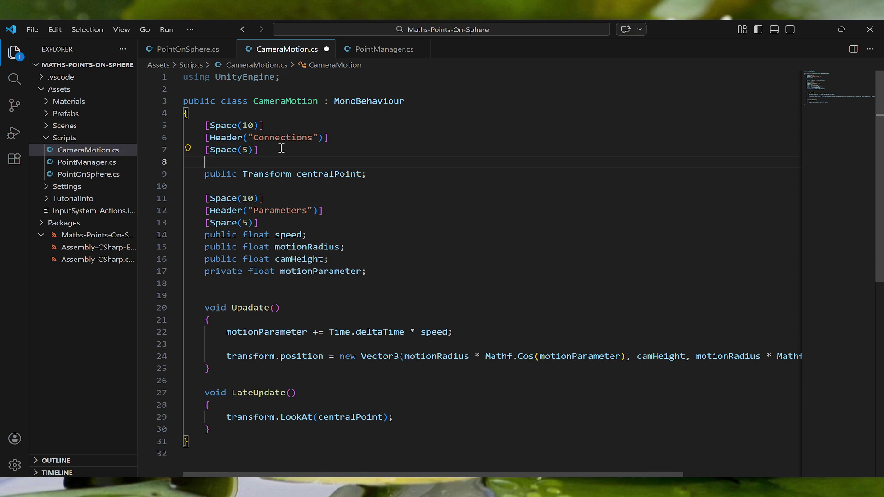
pyautogui.write('public C')
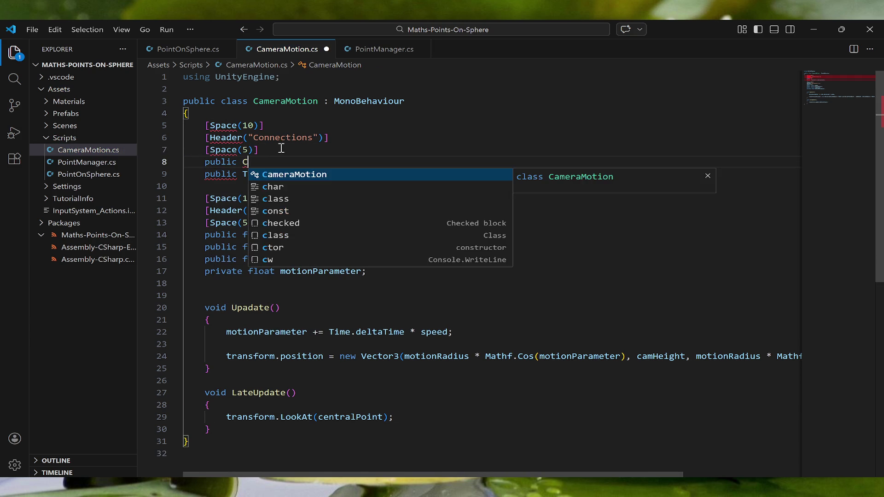
pyautogui.write('amera cam;')
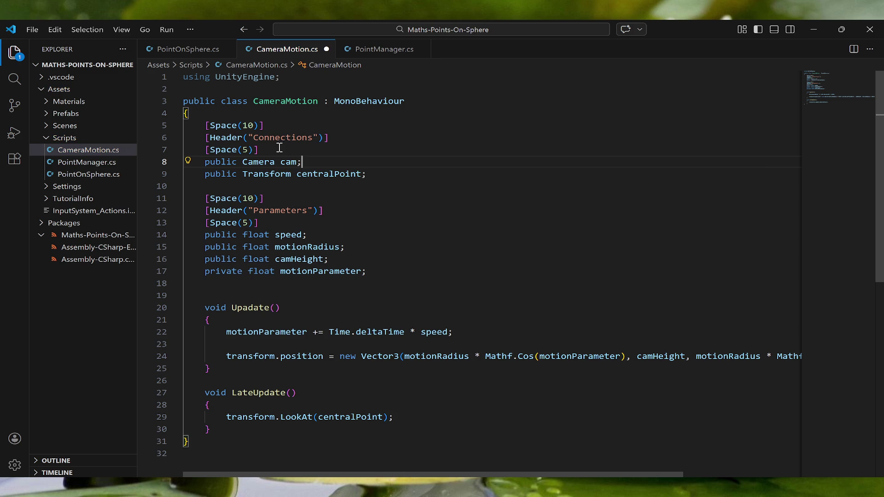
# - Prefix the position and LookAt lines with cam. so they use cam.transform, and save
pyautogui.scroll(-1, 348, 220)
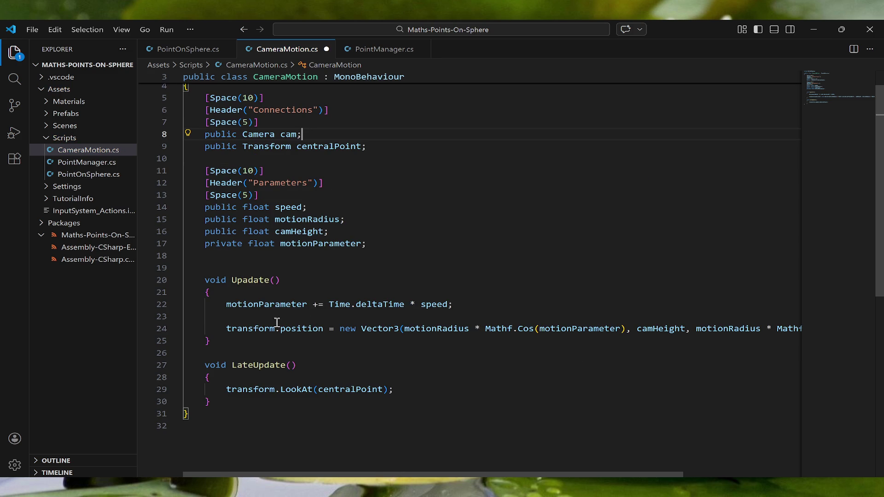
pyautogui.click(226, 330)
pyautogui.write('cam.')
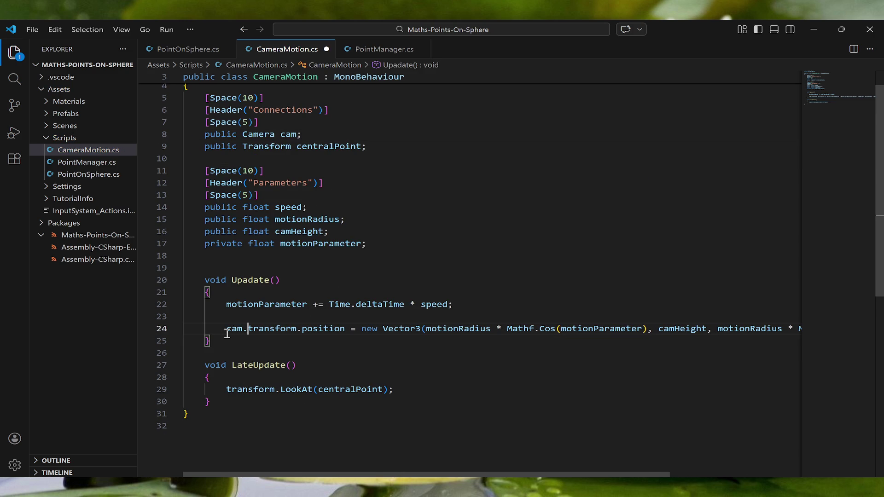
pyautogui.click(228, 390)
pyautogui.write('cam.')
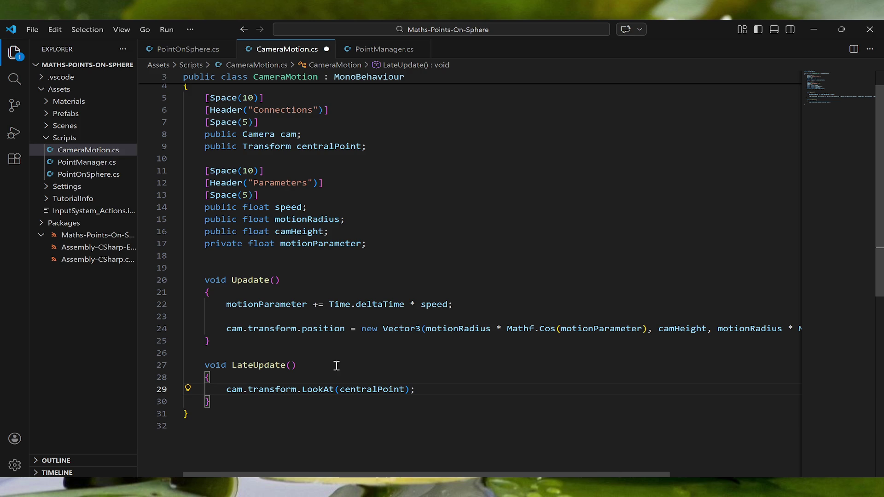
pyautogui.scroll(1, 337, 366)
pyautogui.hotkey('ctrl', 's')
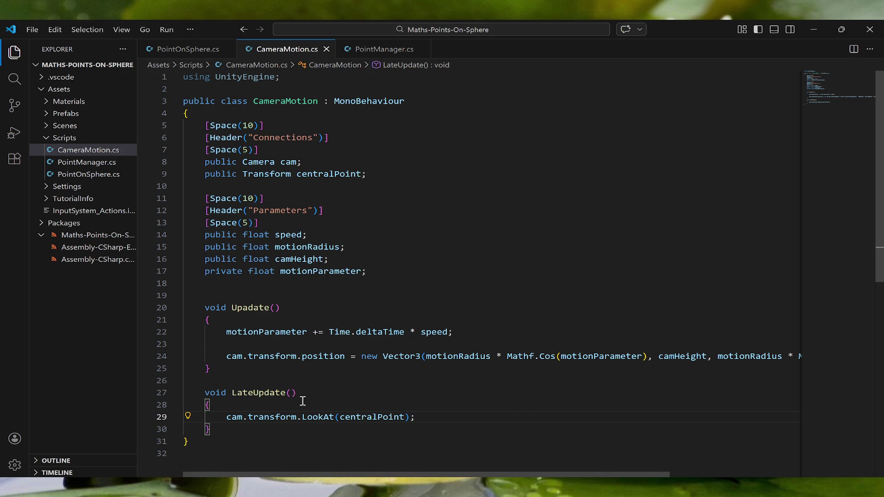
pyautogui.click(254, 287)
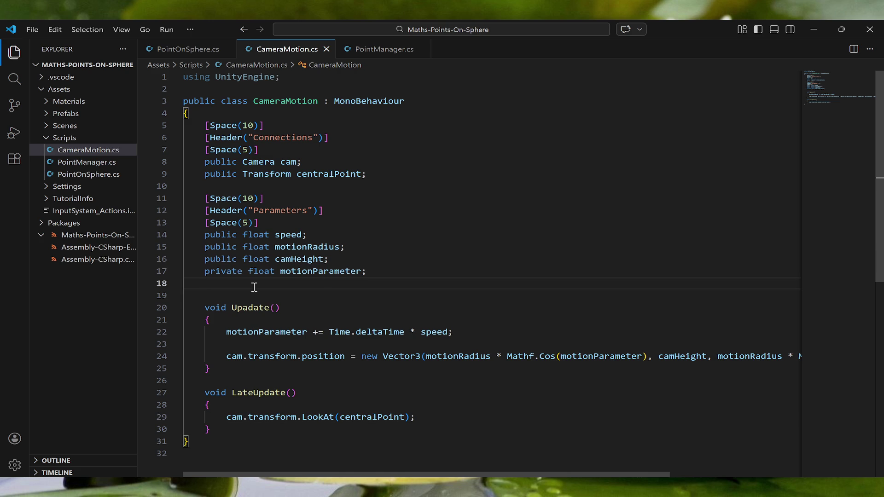
# - Add a void Awake() method that sets cam = GetComponent<Camera>();
pyautogui.press('Return')
pyautogui.write('void Awake')
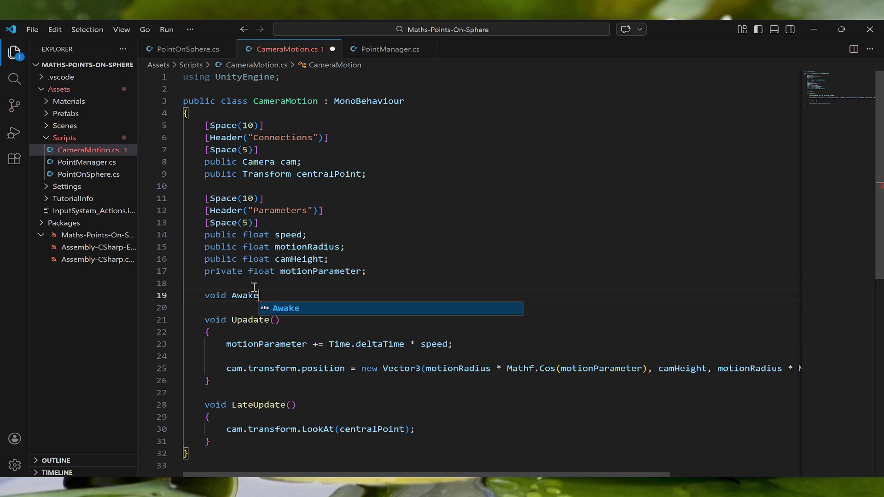
pyautogui.write('() {')
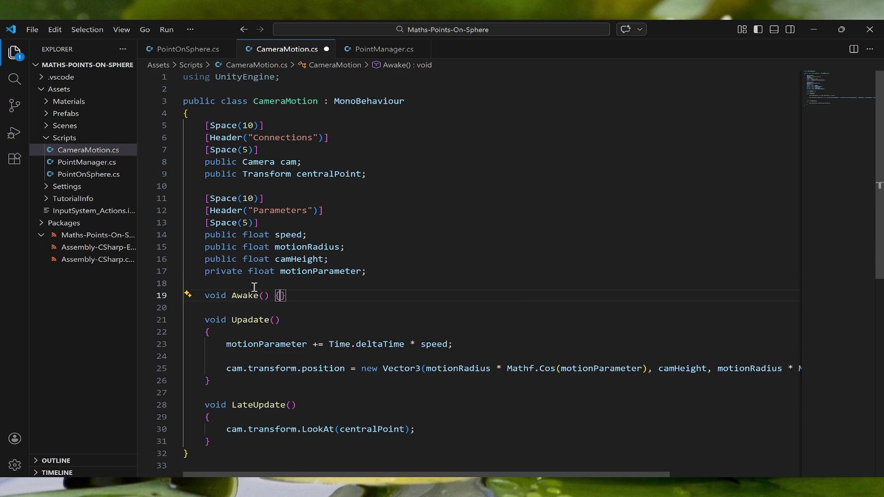
pyautogui.press('Return')
pyautogui.write('cam ')
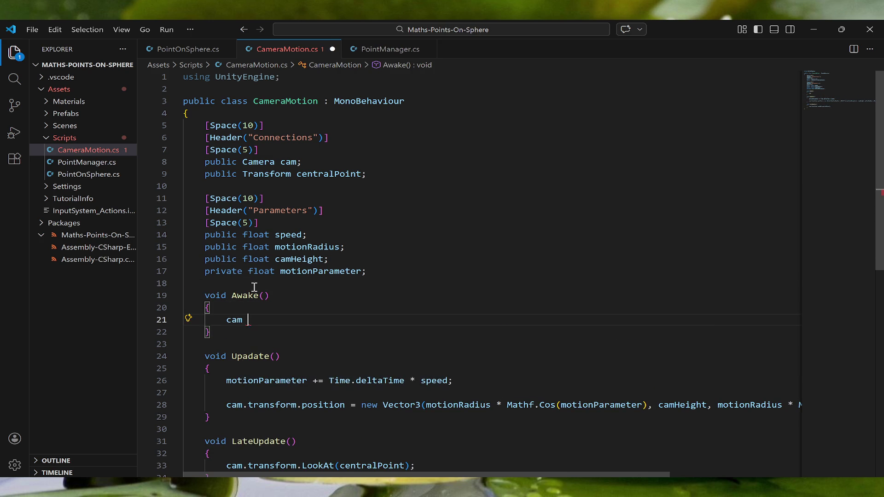
pyautogui.write('= GetComponent')
pyautogui.write('<')
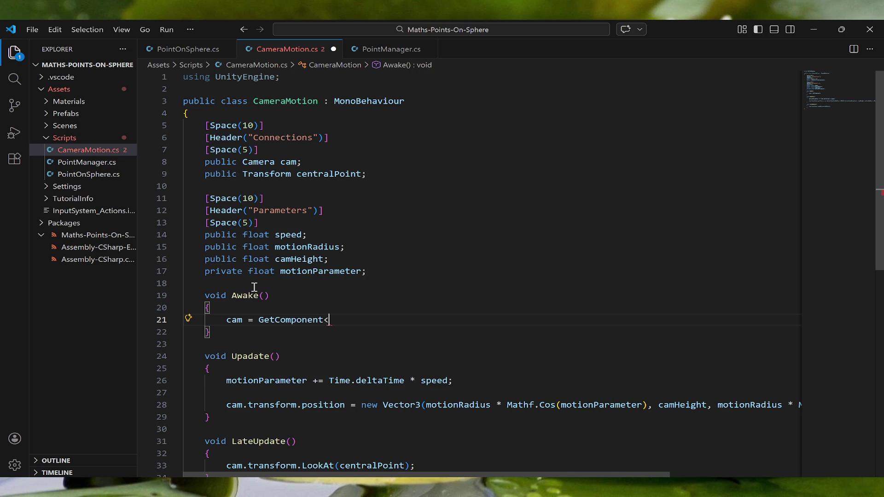
pyautogui.write('Camera')
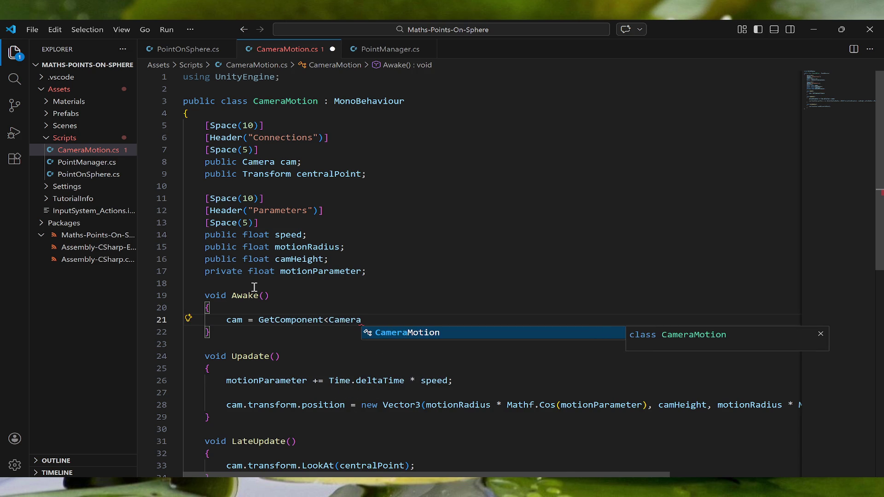
pyautogui.write('>();')
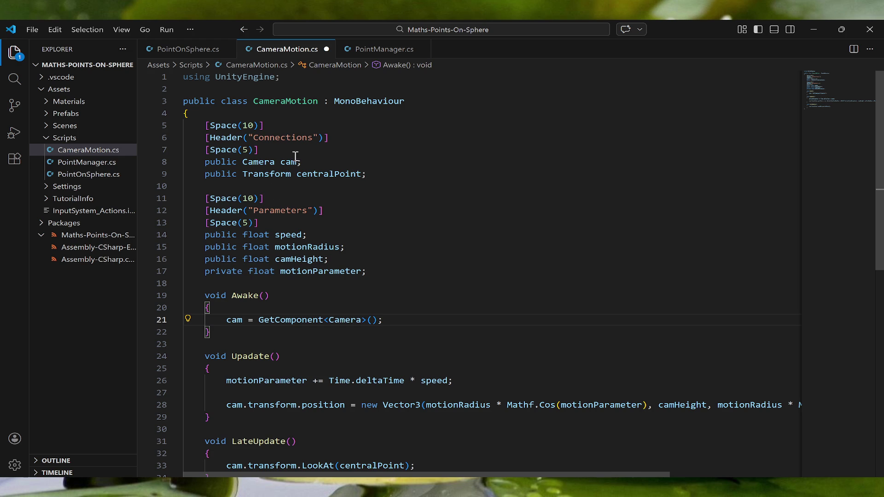
# - Change cam to private, move it below centralPoint, and save
pyautogui.click(293, 159)
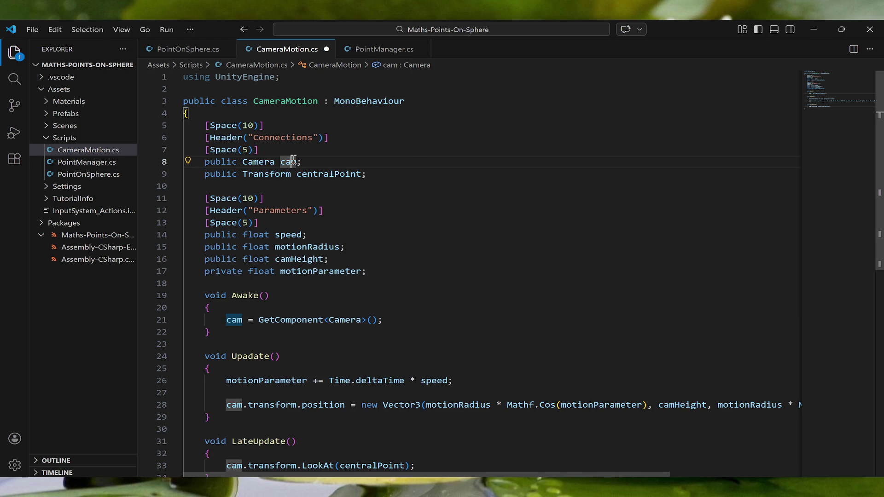
pyautogui.doubleClick(227, 163)
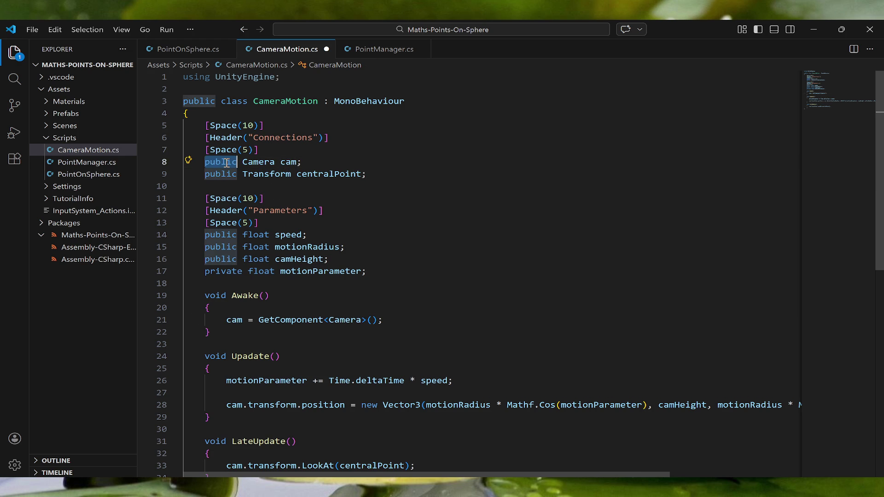
pyautogui.write('private')
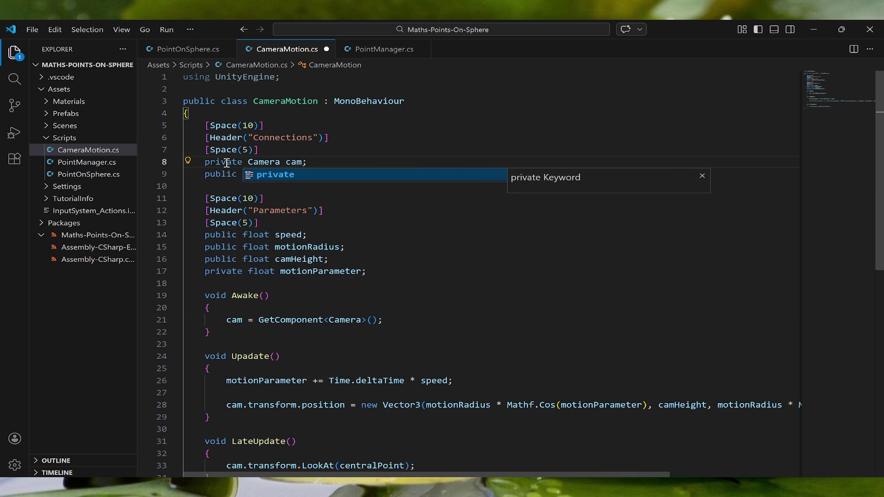
pyautogui.press('Escape')
pyautogui.hotkey('alt', 'Down')
pyautogui.hotkey('ctrl', 's')
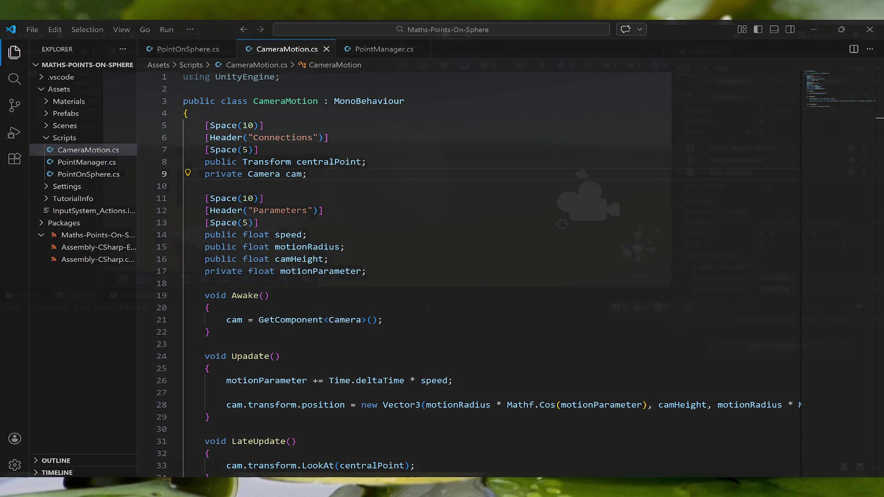
# - Raise Main Camera's Speed to about 4092.9 and Motion Radius to 104.46, then stop playing
pyautogui.hotkey('alt', 'Tab')
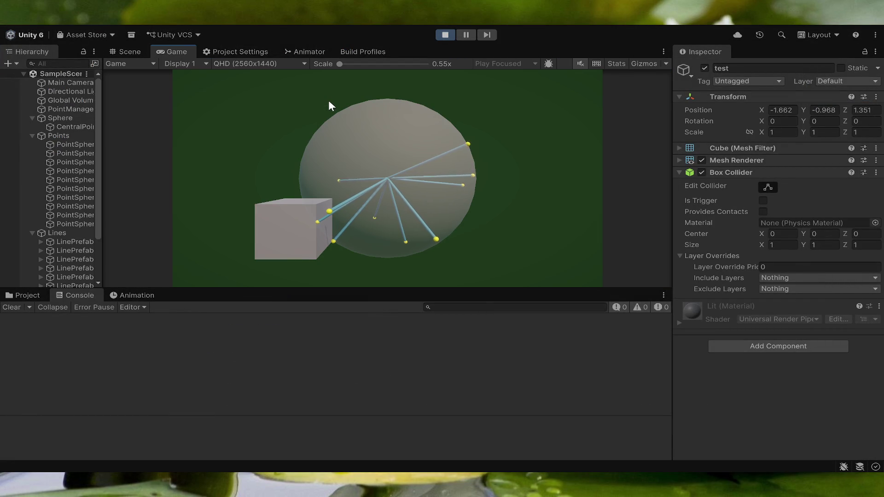
pyautogui.click(75, 85)
pyautogui.scroll(-4, 749, 239)
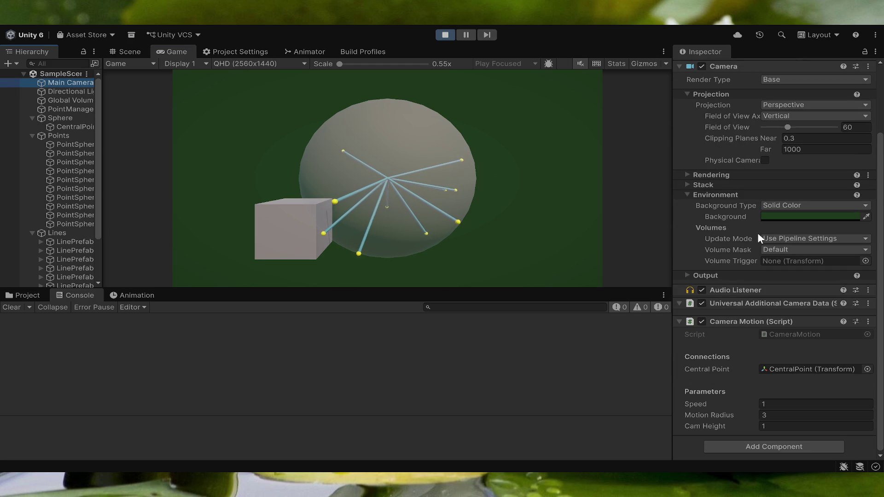
pyautogui.moveTo(695, 404)
pyautogui.mouseDown()
pyautogui.moveTo(717, 404)
pyautogui.moveTo(741, 364)
pyautogui.moveTo(791, 316)
pyautogui.moveTo(277, 301)
pyautogui.mouseUp()
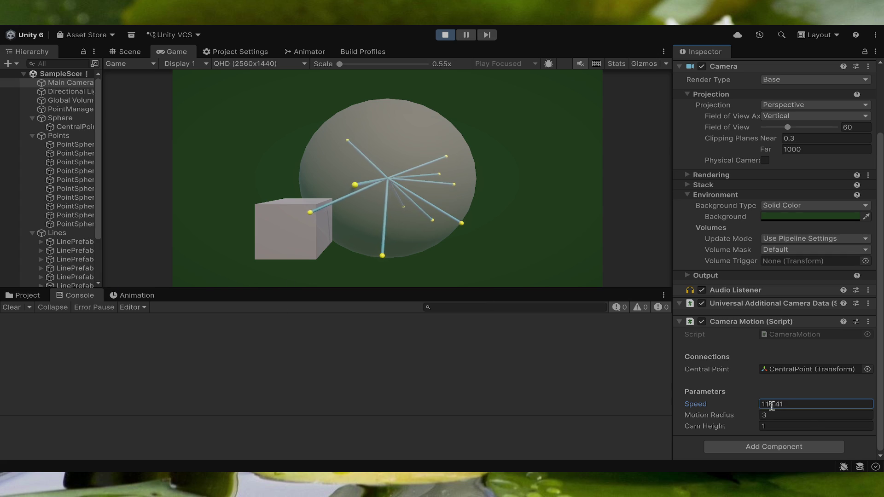
pyautogui.moveTo(717, 402); pyautogui.dragTo(647, 285)
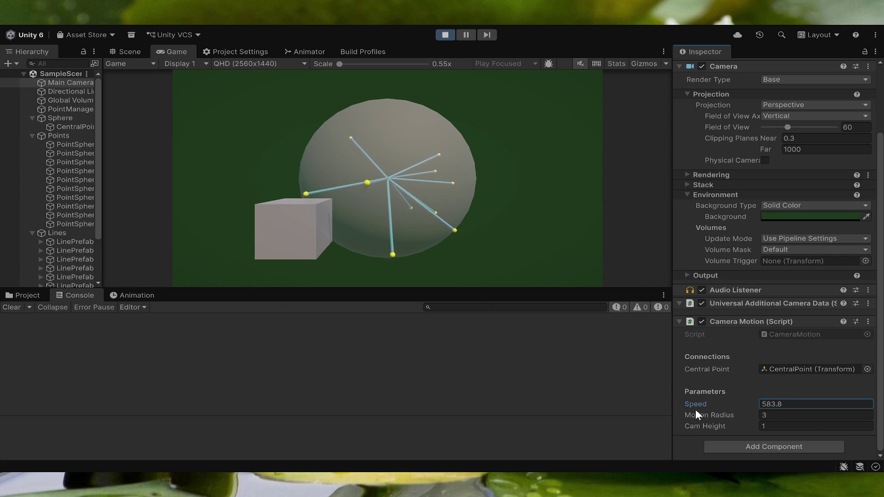
pyautogui.moveTo(707, 404)
pyautogui.mouseDown()
pyautogui.moveTo(545, 297)
pyautogui.moveTo(588, 292)
pyautogui.moveTo(48, 258)
pyautogui.moveTo(2, 349)
pyautogui.mouseUp()
pyautogui.moveTo(706, 416)
pyautogui.mouseDown()
pyautogui.moveTo(788, 416)
pyautogui.moveTo(504, 393)
pyautogui.moveTo(512, 380)
pyautogui.mouseUp()
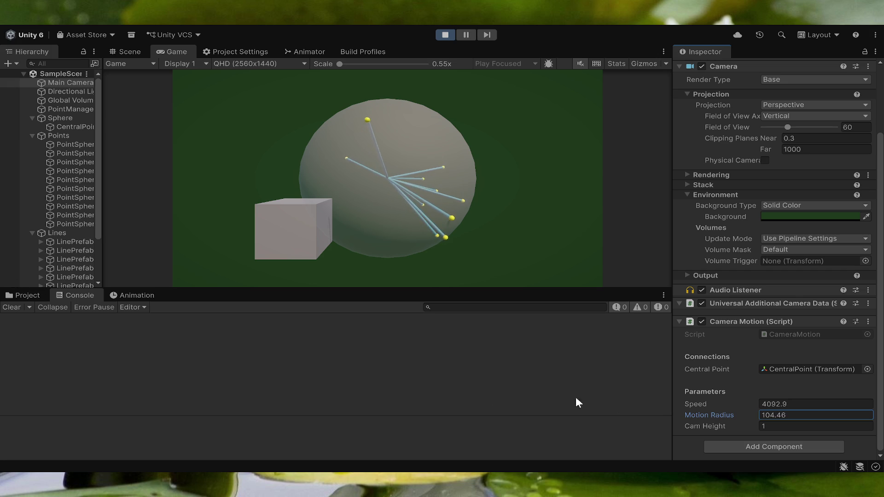
pyautogui.moveTo(686, 418); pyautogui.dragTo(699, 420)
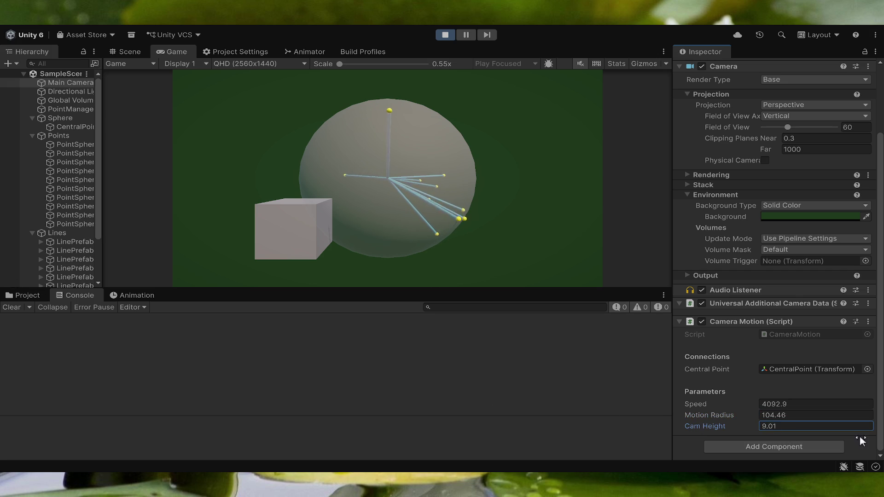
pyautogui.click(445, 35)
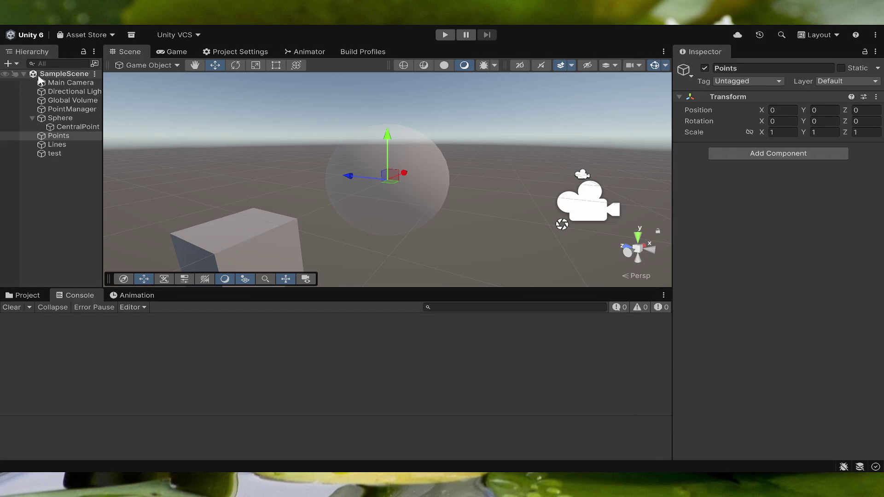
# - Select Main Camera and scrub its Position Z from -2.56 to about -2.29
pyautogui.click(51, 83)
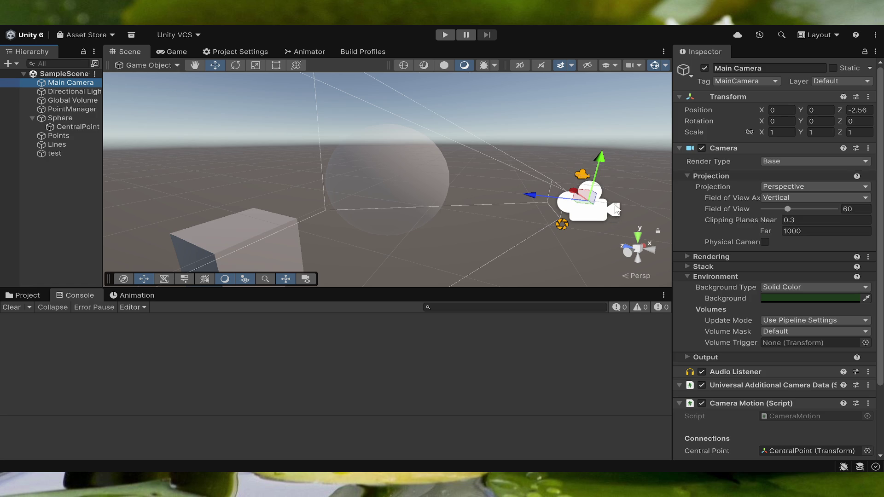
pyautogui.moveTo(839, 113); pyautogui.dragTo(848, 113)
pyautogui.scroll(-3, 784, 346)
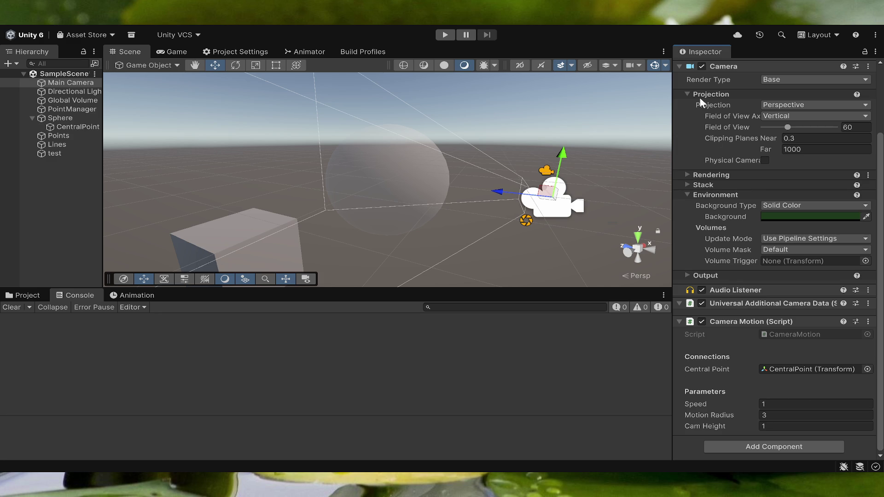
pyautogui.scroll(3, 739, 289)
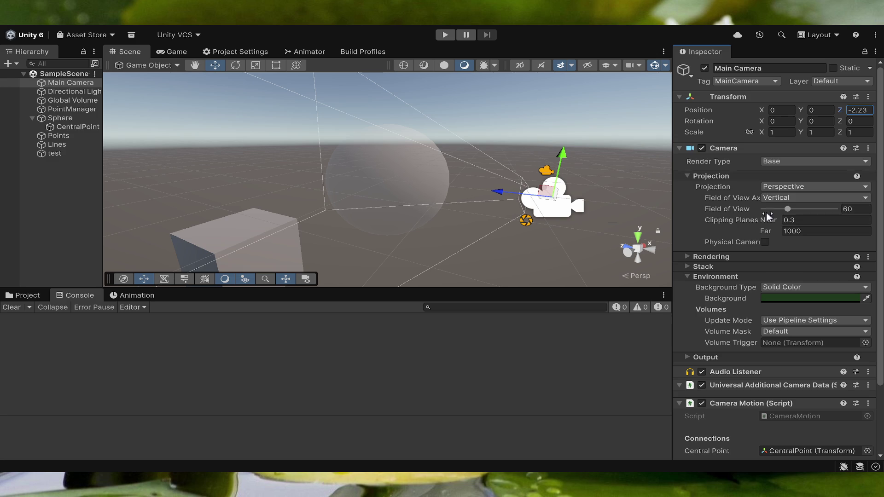
pyautogui.moveTo(838, 108)
pyautogui.mouseDown()
pyautogui.moveTo(756, 117)
pyautogui.moveTo(768, 123)
pyautogui.moveTo(836, 104)
pyautogui.moveTo(831, 98)
pyautogui.mouseUp()
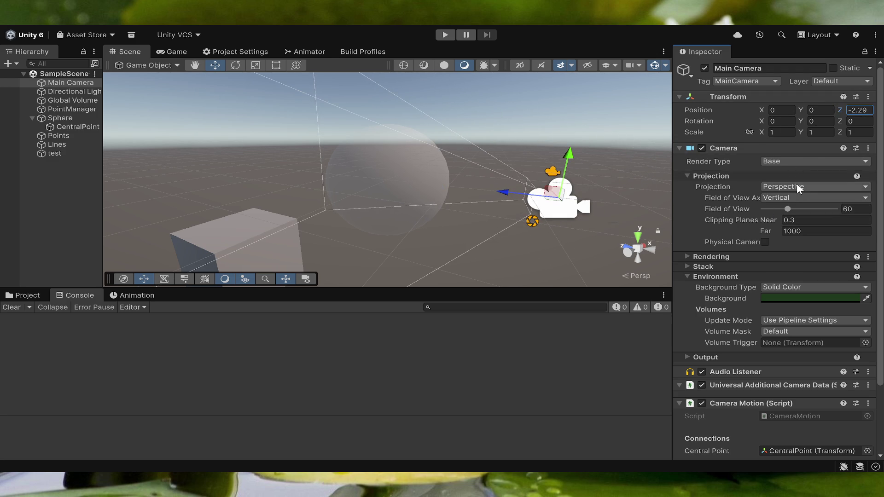
pyautogui.scroll(-3, 794, 300)
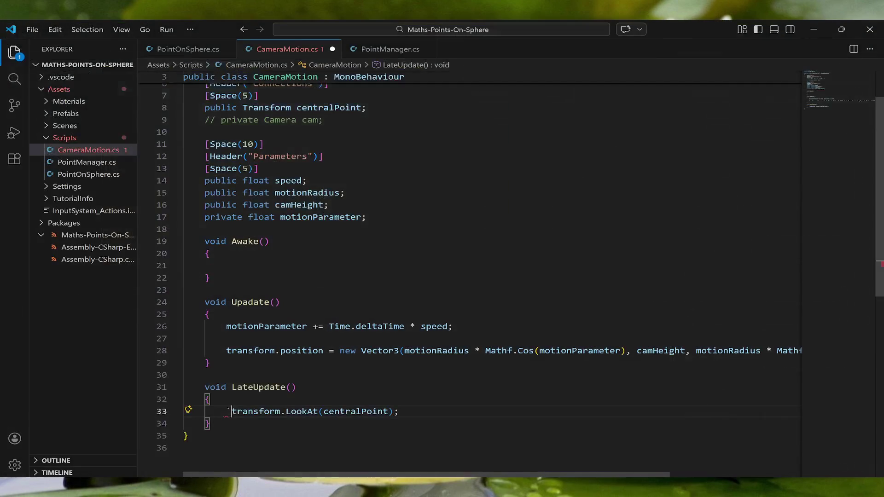
# - Delete the stray backtick before transform.LookAt and the empty Awake() method
pyautogui.press('BackSpace')
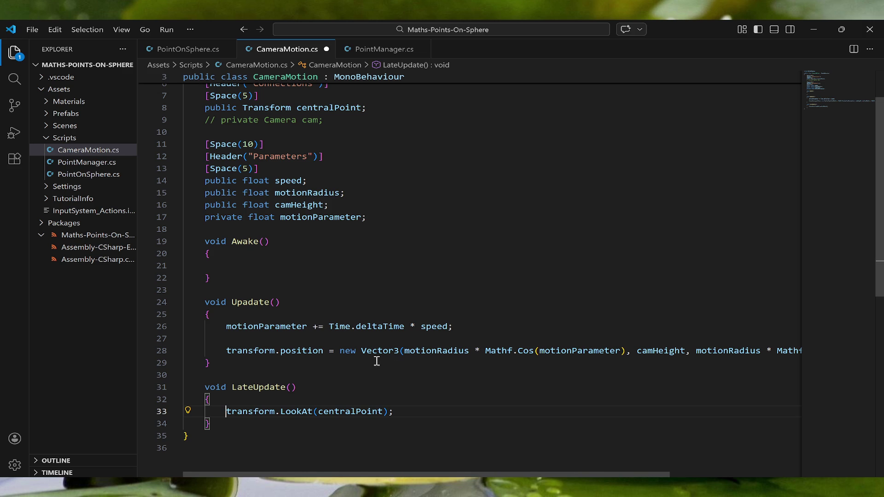
pyautogui.click(464, 328)
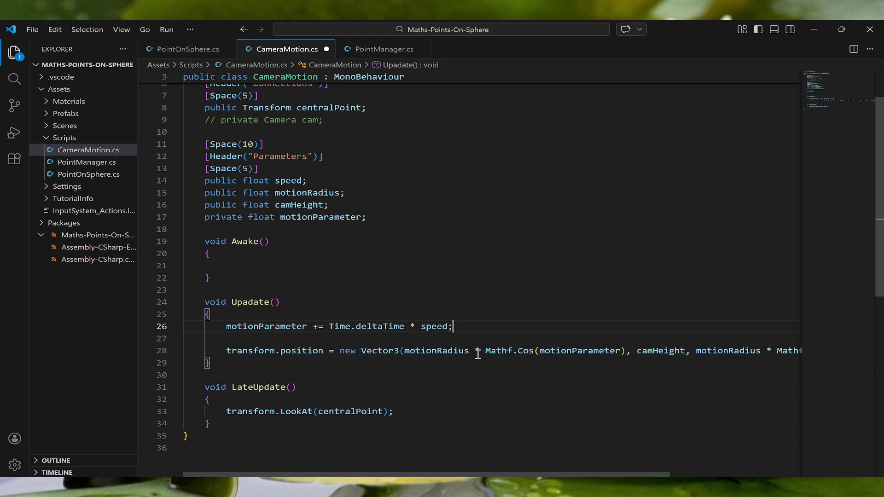
pyautogui.moveTo(226, 351); pyautogui.dragTo(354, 348)
pyautogui.click(425, 341)
pyautogui.scroll(2, 457, 362)
pyautogui.moveTo(240, 331)
pyautogui.mouseDown()
pyautogui.moveTo(190, 327)
pyautogui.moveTo(157, 299)
pyautogui.mouseUp()
pyautogui.press('BackSpace')
pyautogui.press('BackSpace')
pyautogui.press('BackSpace')
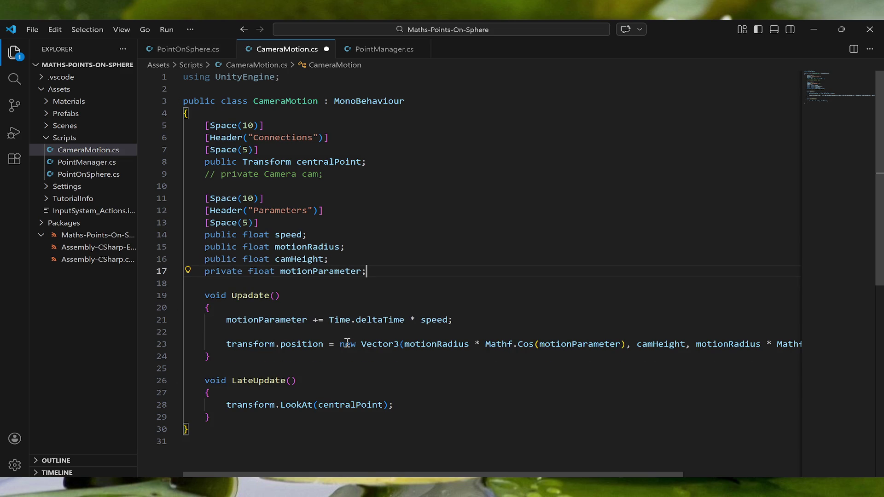
# - Remove the commented Camera field line, rename Upadate to Update, and save CameraMotion.cs
pyautogui.click(336, 176)
pyautogui.hotkey('ctrl', 'shift', 'k')
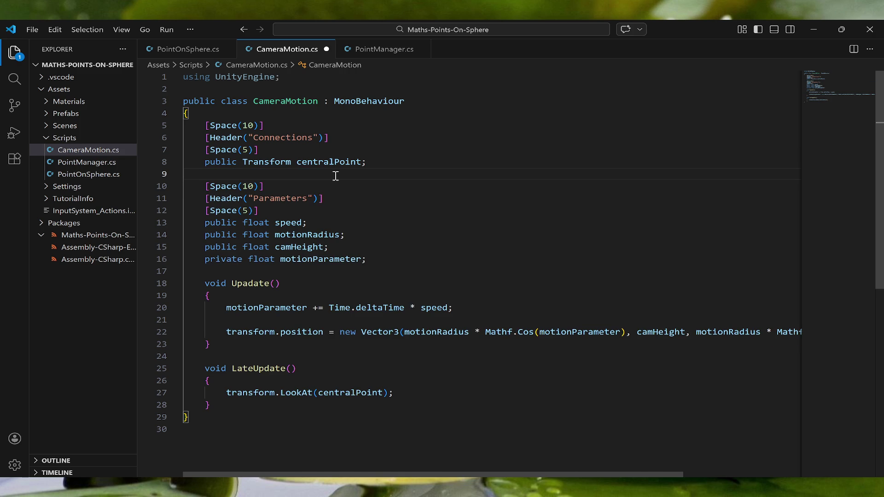
pyautogui.hotkey('ctrl', 's')
pyautogui.click(249, 283)
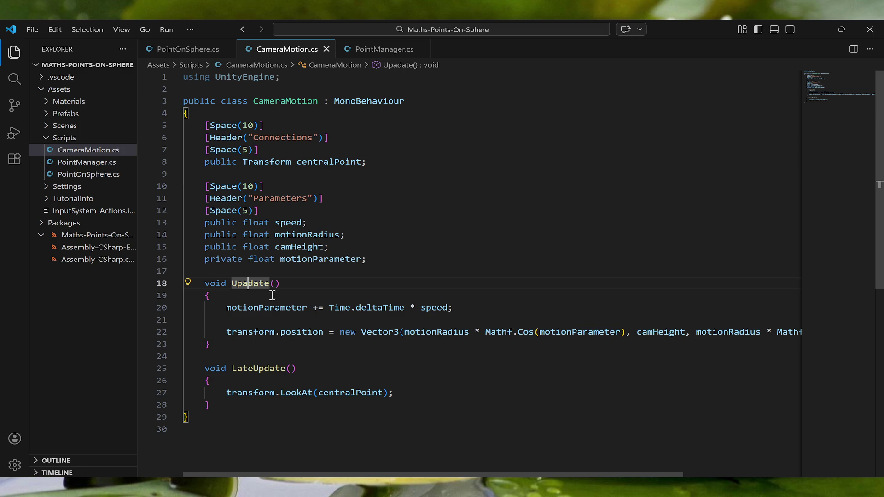
pyautogui.press('BackSpace')
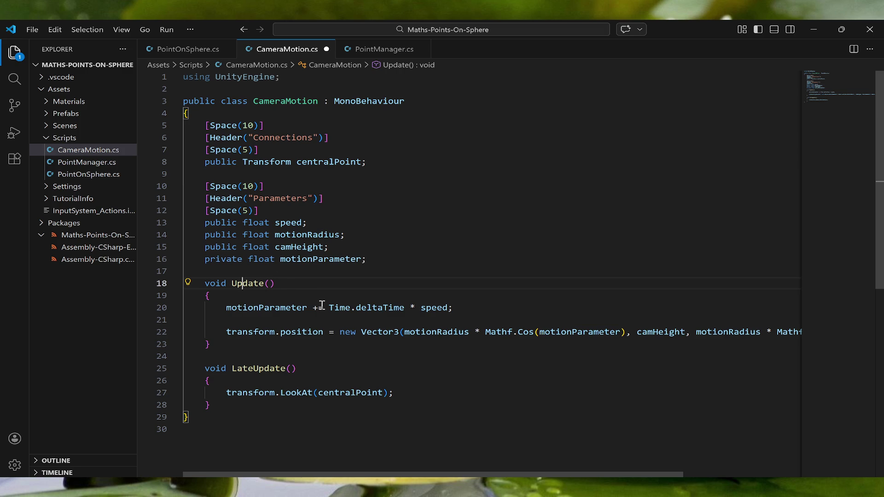
pyautogui.hotkey('ctrl', 's')
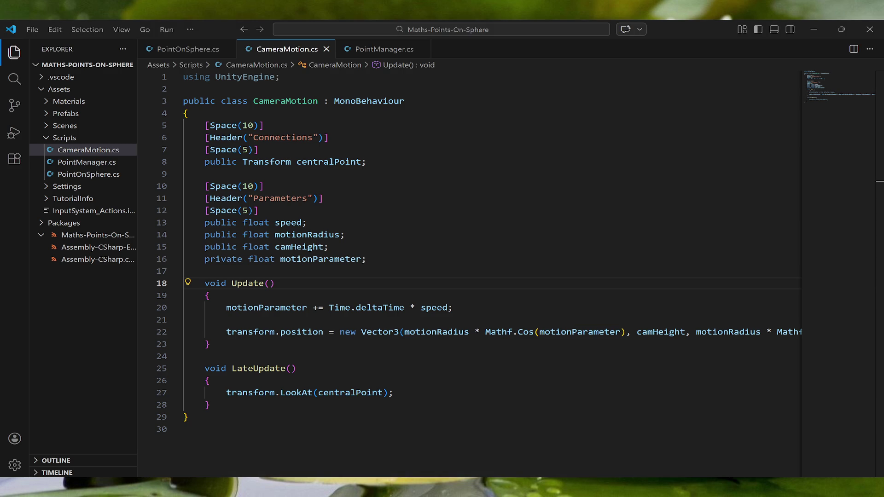
pyautogui.hotkey('alt', 'Tab')
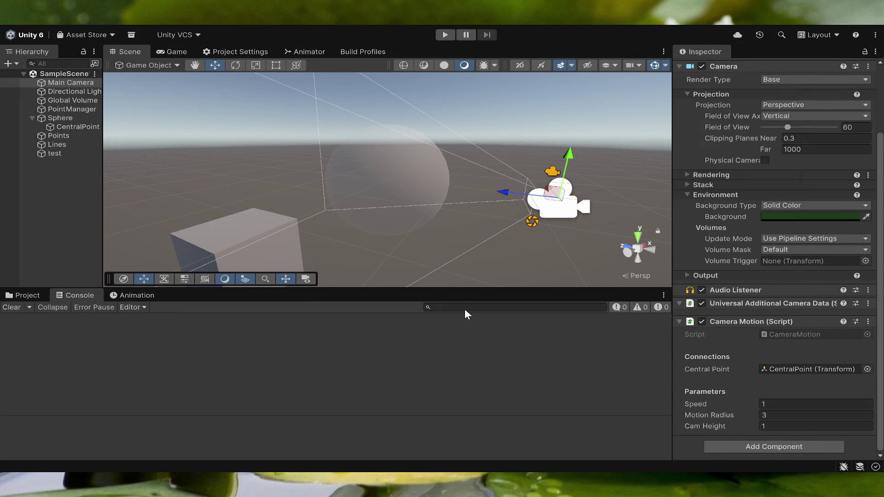
pyautogui.click(445, 36)
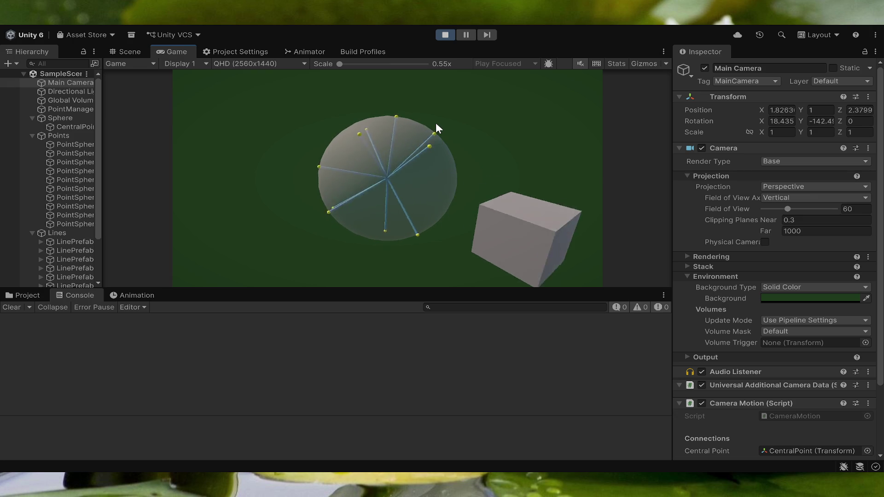
pyautogui.scroll(-3, 796, 280)
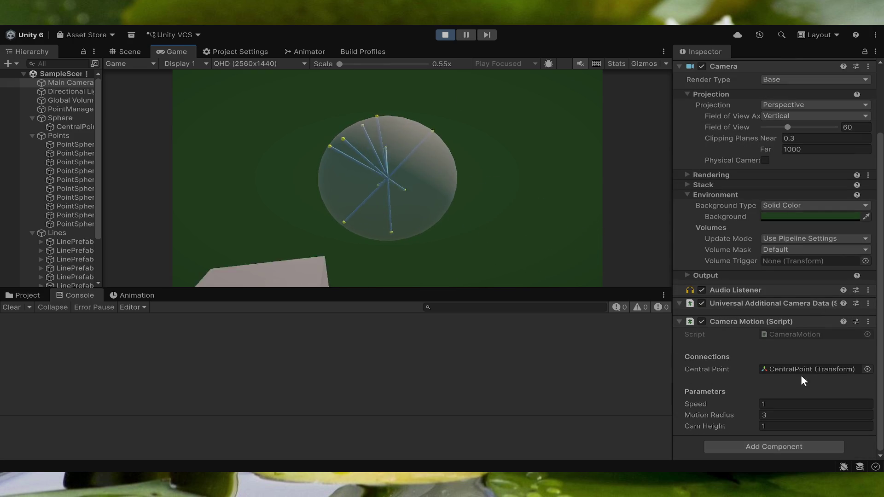
pyautogui.moveTo(715, 401); pyautogui.dragTo(700, 398)
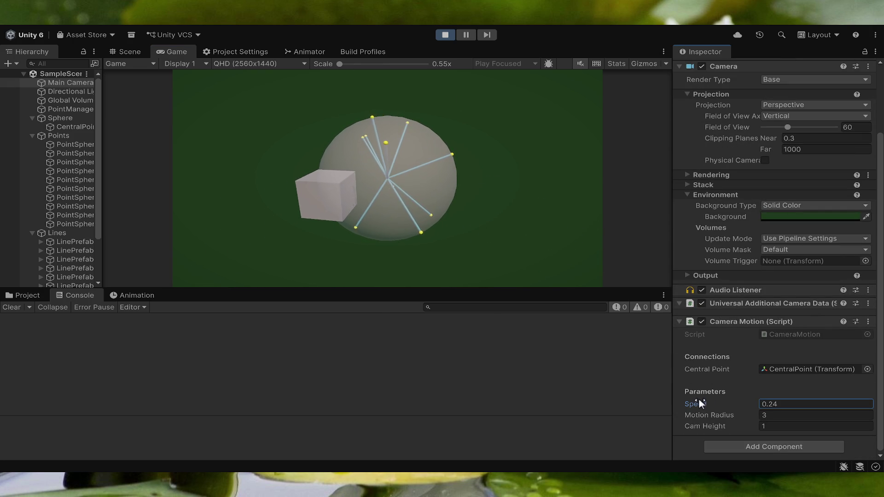
pyautogui.moveTo(698, 399); pyautogui.dragTo(695, 398)
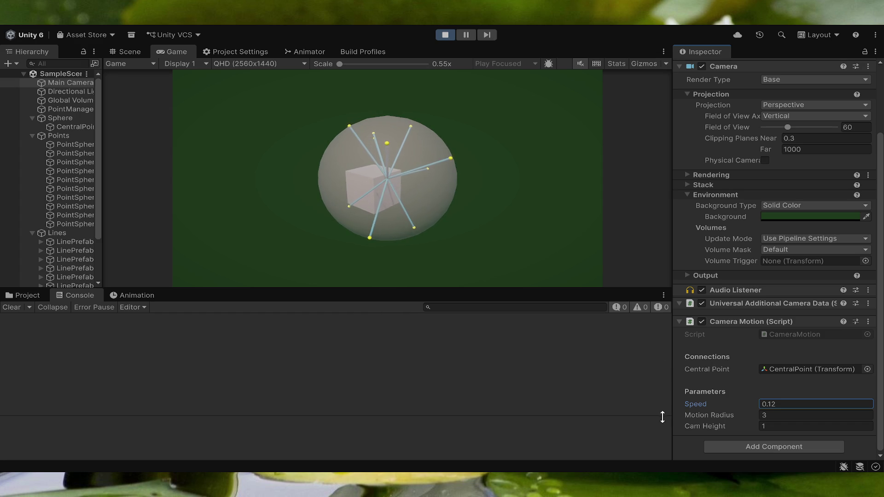
pyautogui.moveTo(700, 417)
pyautogui.mouseDown()
pyautogui.moveTo(722, 414)
pyautogui.moveTo(670, 410)
pyautogui.moveTo(699, 407)
pyautogui.moveTo(757, 430)
pyautogui.moveTo(695, 424)
pyautogui.moveTo(719, 427)
pyautogui.moveTo(701, 415)
pyautogui.moveTo(718, 404)
pyautogui.moveTo(687, 401)
pyautogui.moveTo(726, 404)
pyautogui.moveTo(700, 411)
pyautogui.moveTo(720, 406)
pyautogui.mouseUp()
pyautogui.click(705, 426)
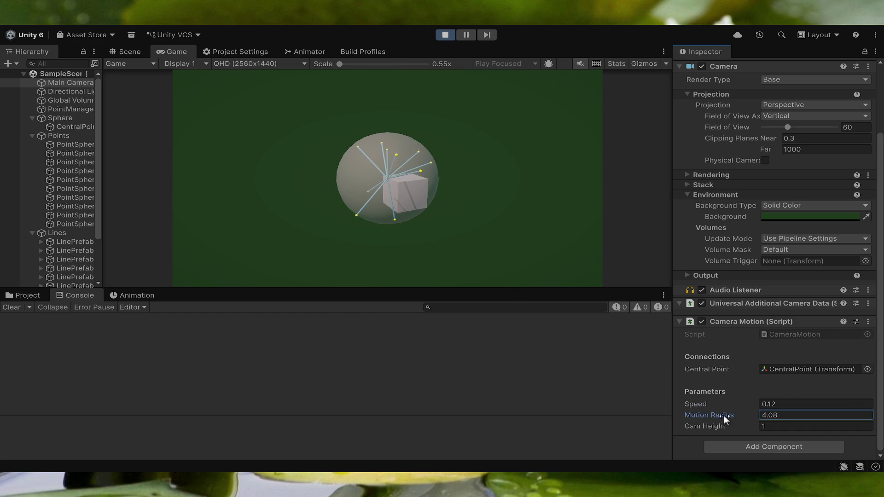
pyautogui.write('0.9')
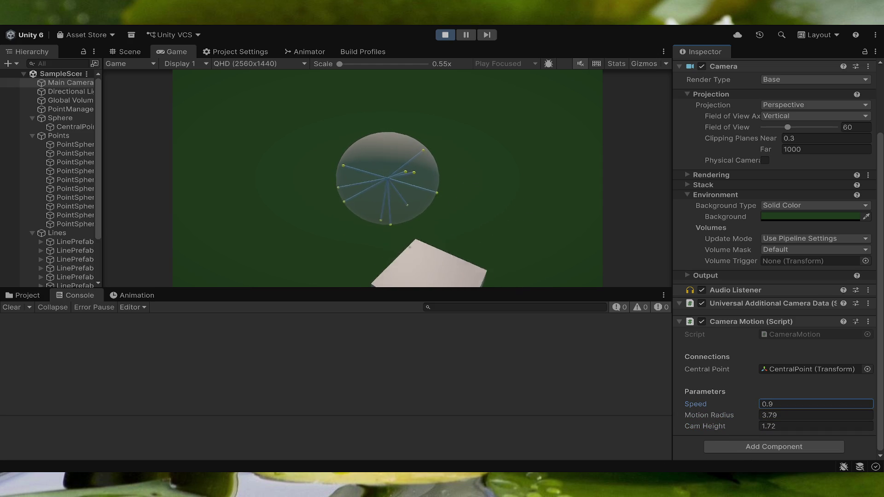
pyautogui.click(444, 34)
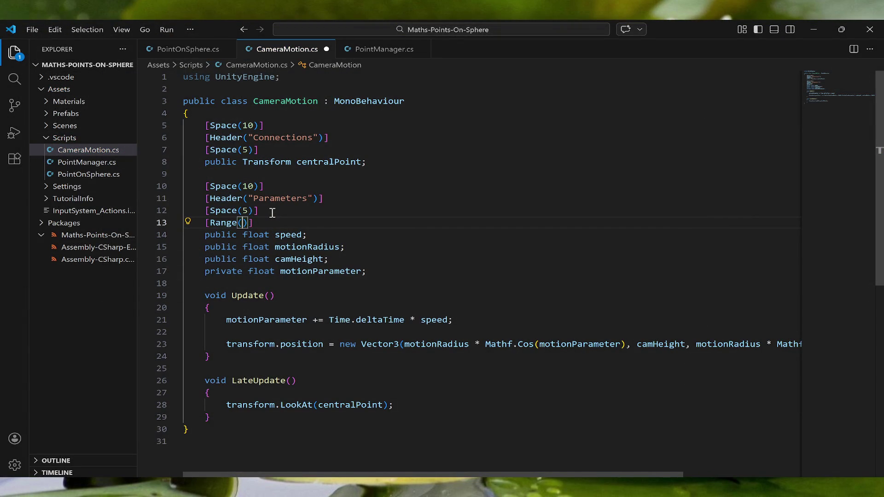
# - Complete the speed field's attribute as [Range(0f, 1.5f)] and add a line below it
pyautogui.write('0f, ')
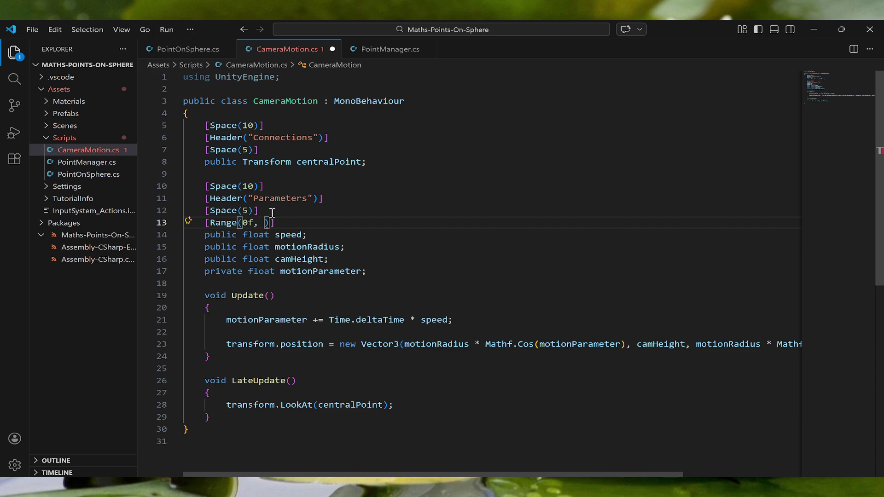
pyautogui.write('1.5f')
pyautogui.press('Right')
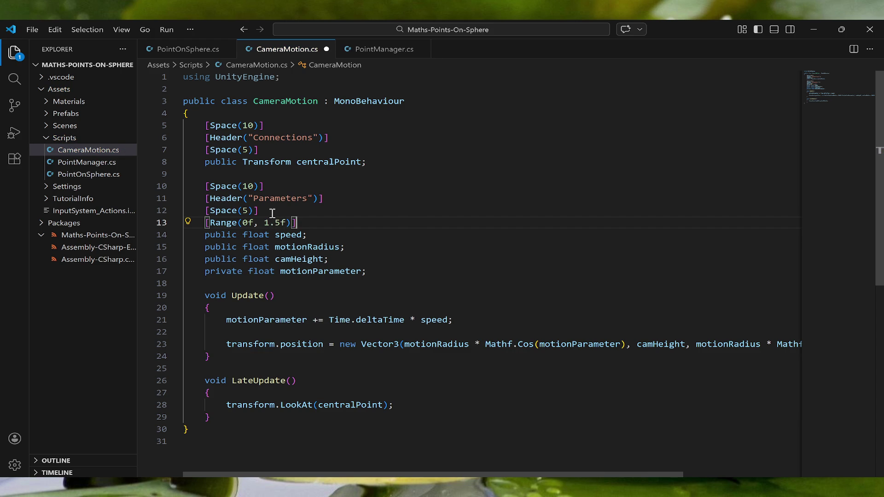
pyautogui.click(331, 235)
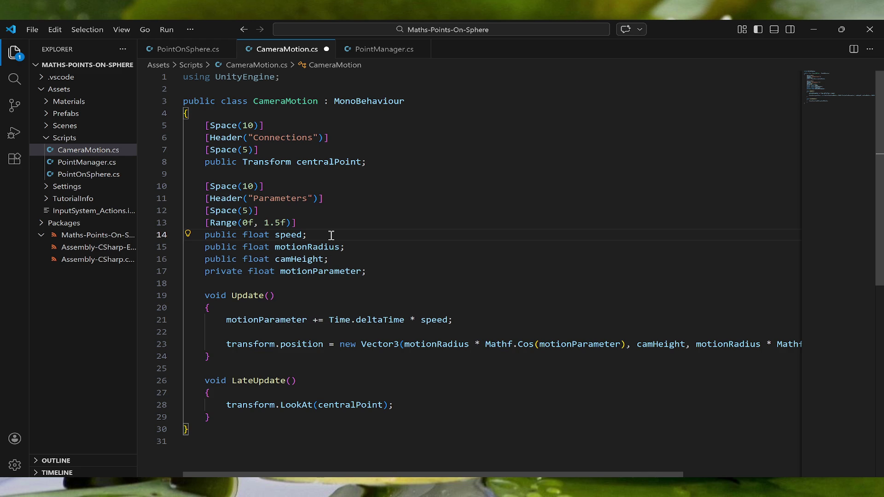
pyautogui.press('Return')
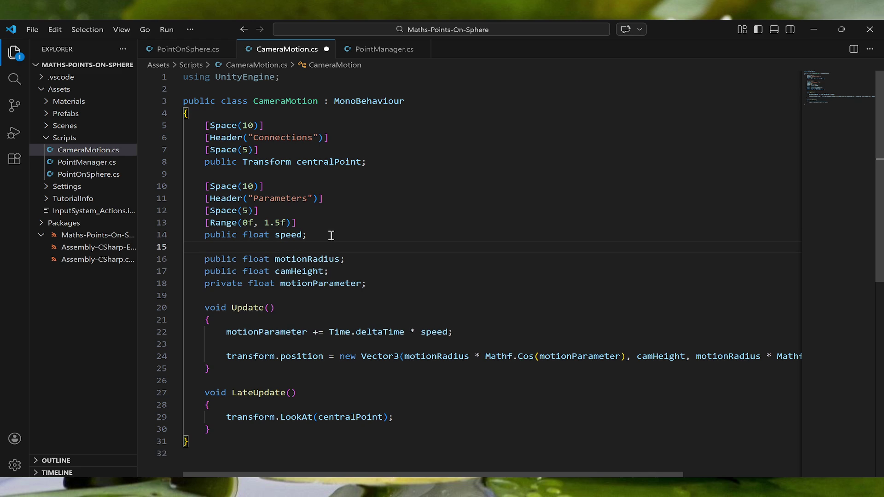
# - Type an extra [Range() line, then select and delete it
pyautogui.write('[Range')
pyautogui.write('(')
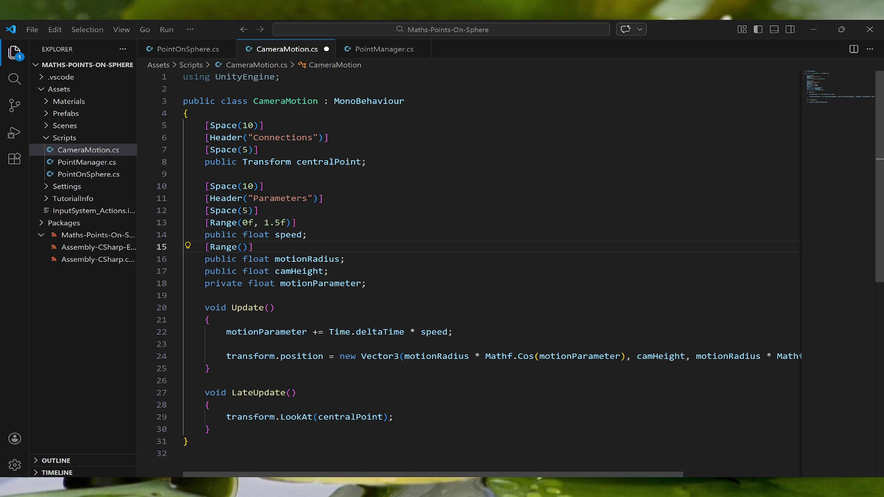
pyautogui.click(393, 276)
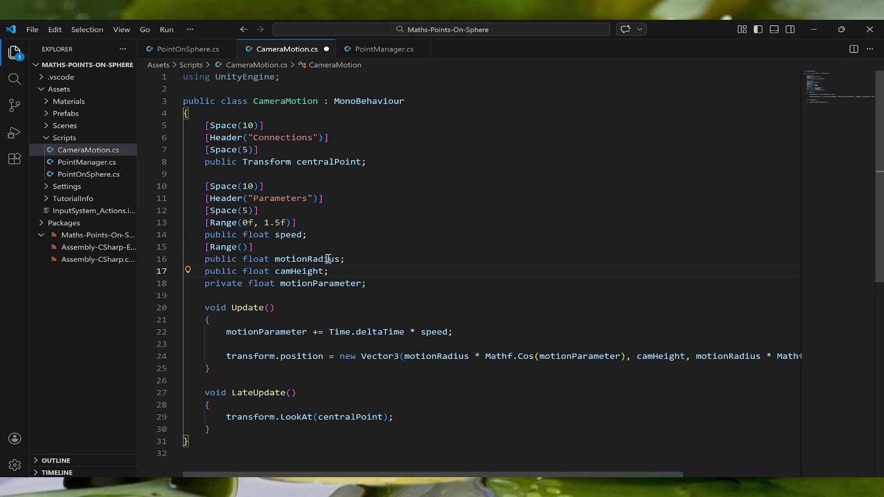
pyautogui.click(256, 244)
pyautogui.tripleClick(256, 245)
pyautogui.press('BackSpace')
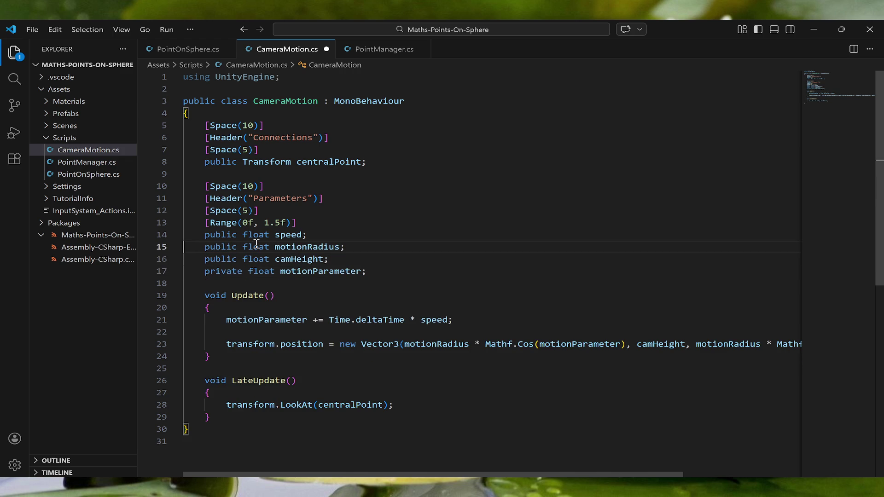
# - Add a void OnValidate() method containing an if (motionRadius < 1f) block
pyautogui.click(386, 266)
pyautogui.press('Return')
pyautogui.press('Return')
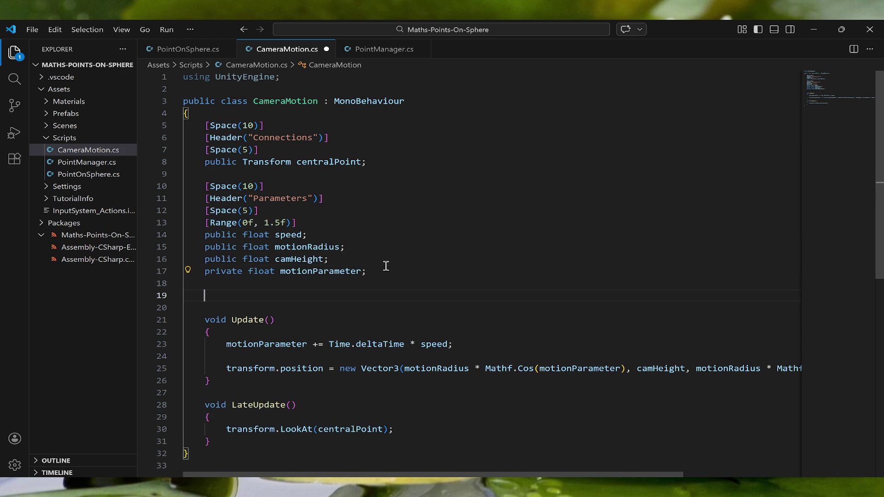
pyautogui.write('void OnV')
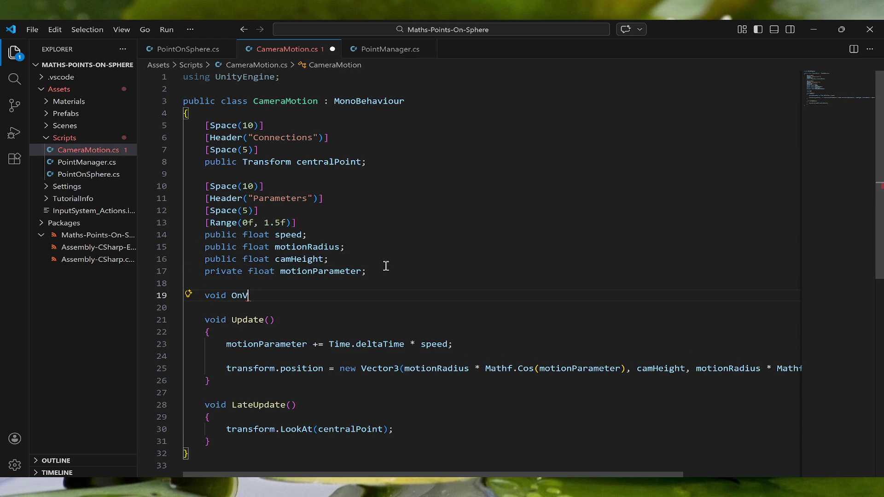
pyautogui.write('alidate')
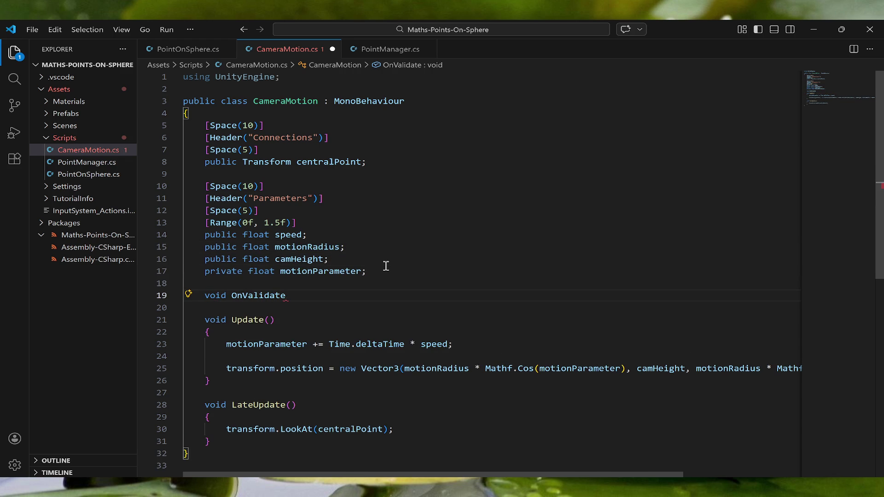
pyautogui.write('()')
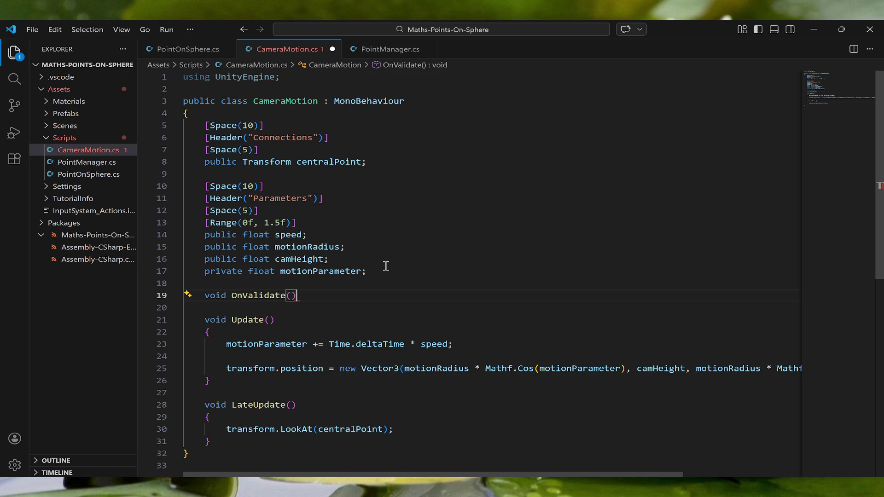
pyautogui.press('Return')
pyautogui.write('{')
pyautogui.press('Return')
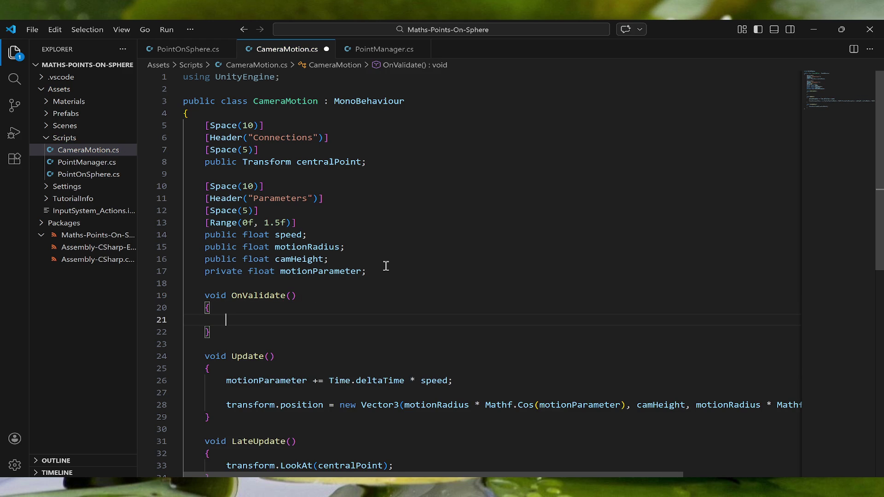
pyautogui.write('if (motionRadius')
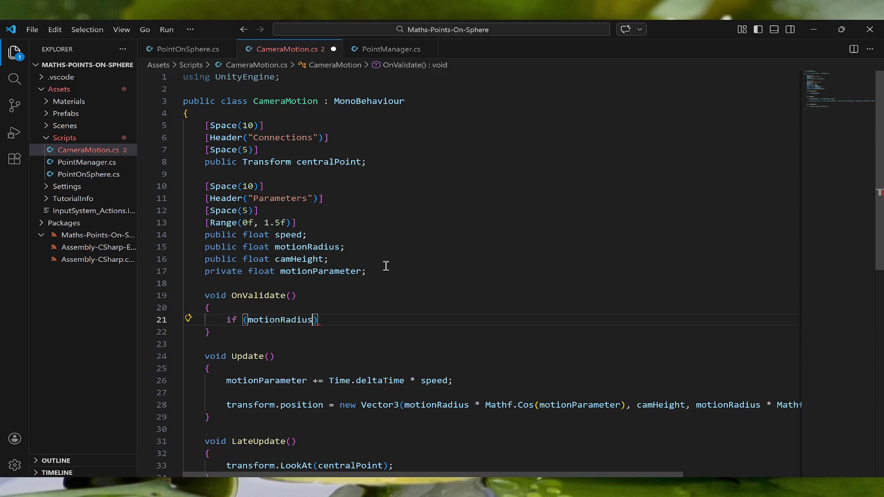
pyautogui.write(' < ')
pyautogui.write('1')
pyautogui.write('f')
pyautogui.press('Escape')
pyautogui.press('End')
pyautogui.press('Return')
pyautogui.write('{')
pyautogui.press('Return')
pyautogui.write('motion')
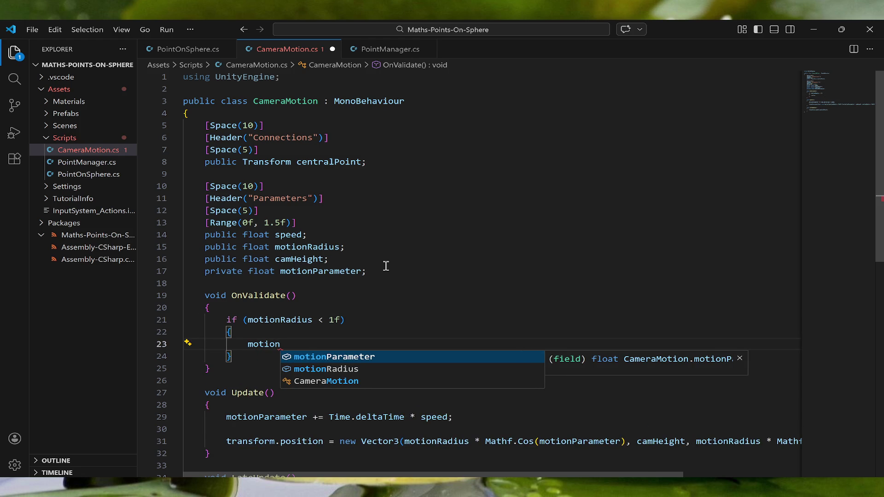
# - Replace the if-block with 'motionRadius < 1f? 1f : motionRadius;' and save the script
pyautogui.moveTo(231, 358); pyautogui.dragTo(226, 318)
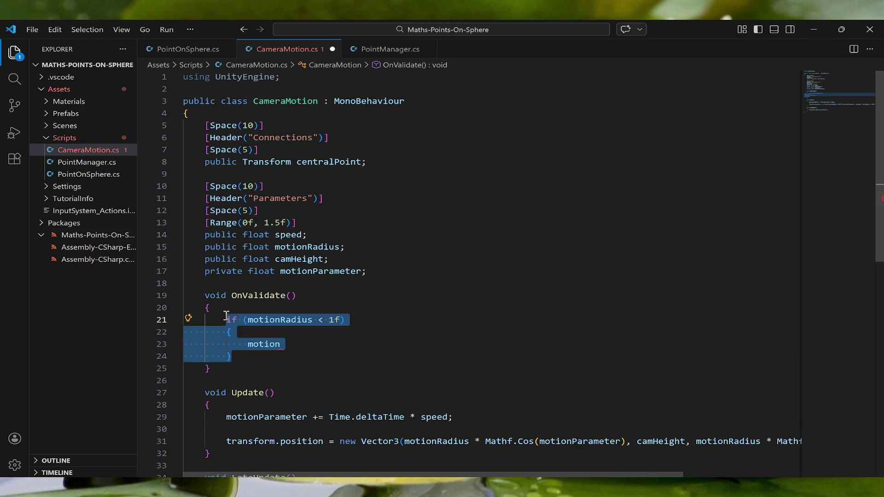
pyautogui.write('motion')
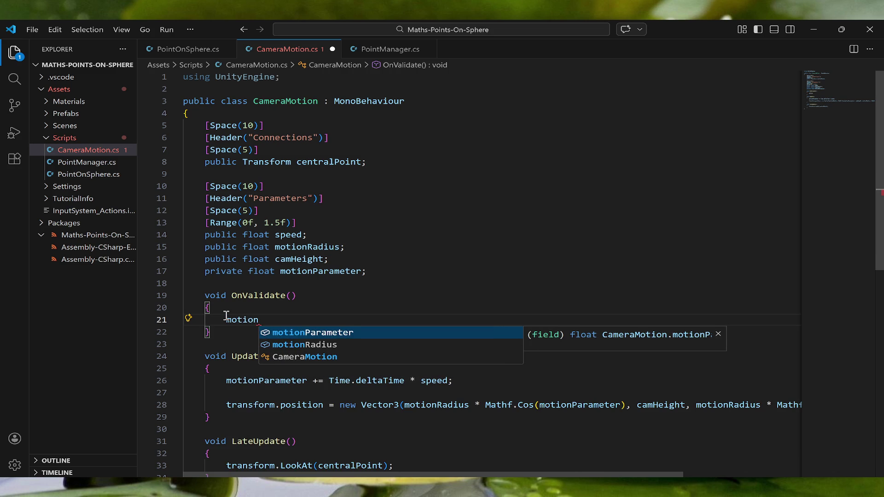
pyautogui.write('Radius < 1?')
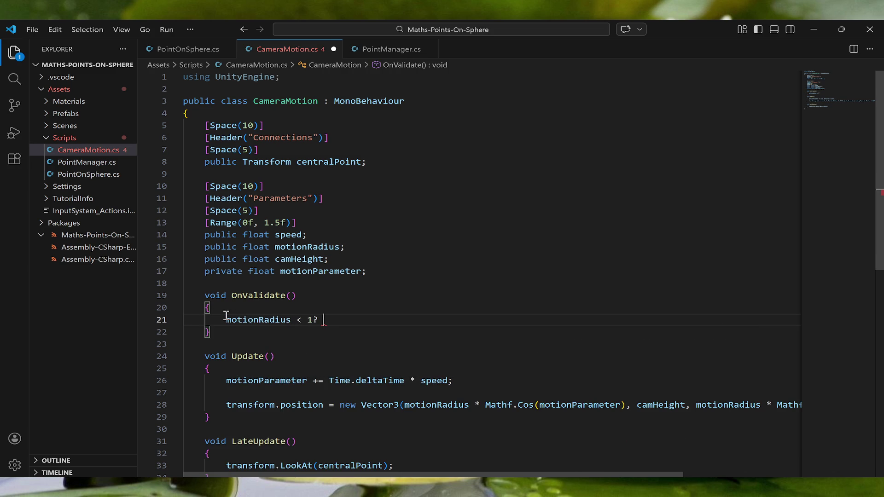
pyautogui.press('Left')
pyautogui.press('Left')
pyautogui.write('f')
pyautogui.press('End')
pyautogui.write('1f:')
pyautogui.press('Left')
pyautogui.press('End')
pyautogui.write('mo')
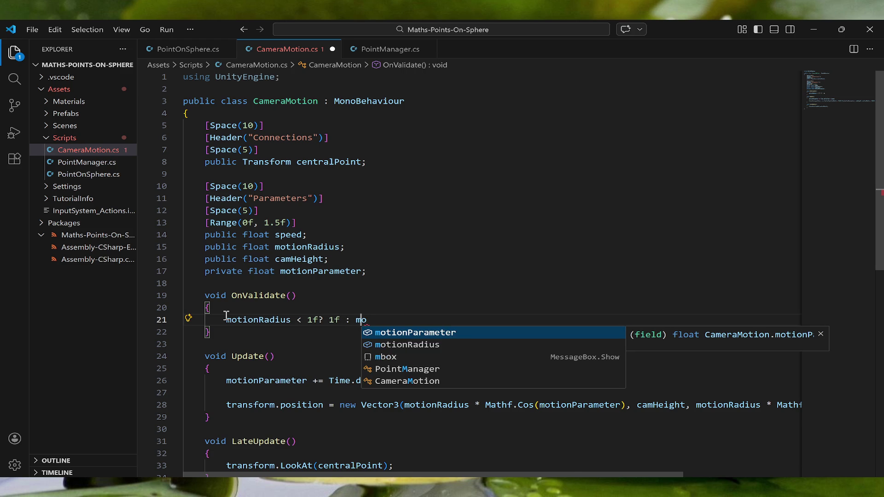
pyautogui.press('Down')
pyautogui.press('Tab')
pyautogui.write(';')
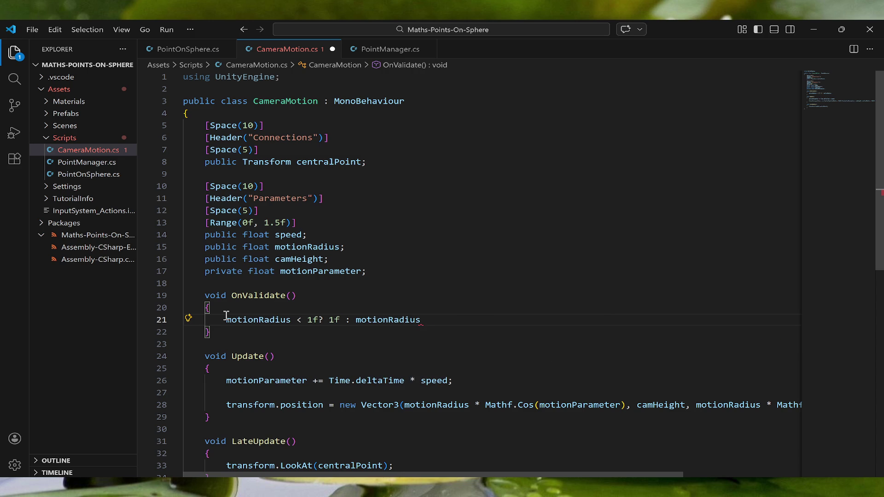
pyautogui.hotkey('ctrl', 's')
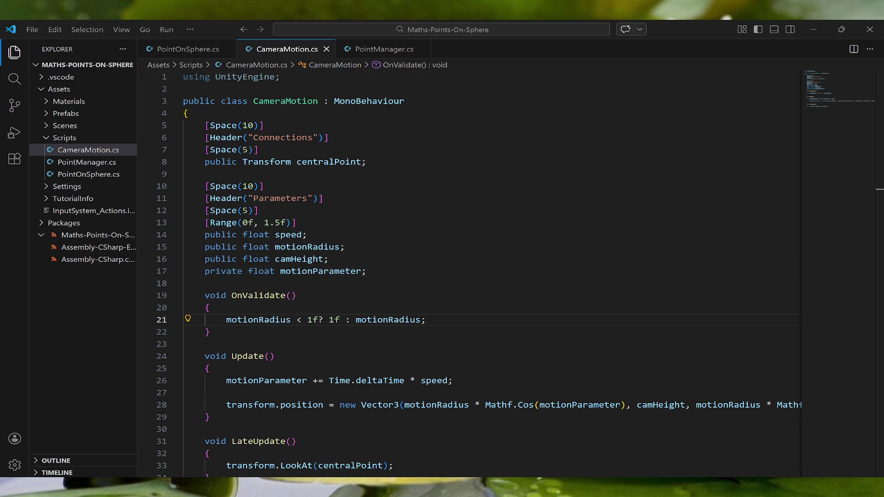
# - Insert '= motionRadius' after the first motionRadius so OnValidate assigns the clamped value, and save
pyautogui.hotkey('alt', 'Tab')
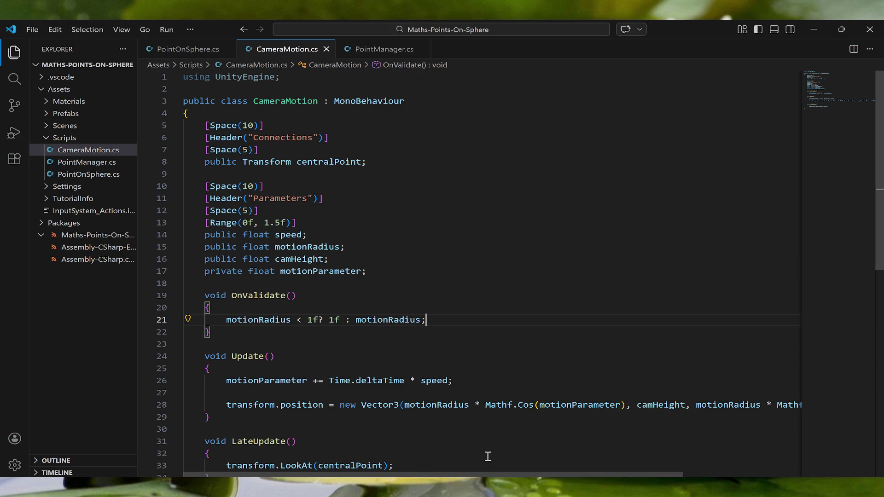
pyautogui.click(291, 320)
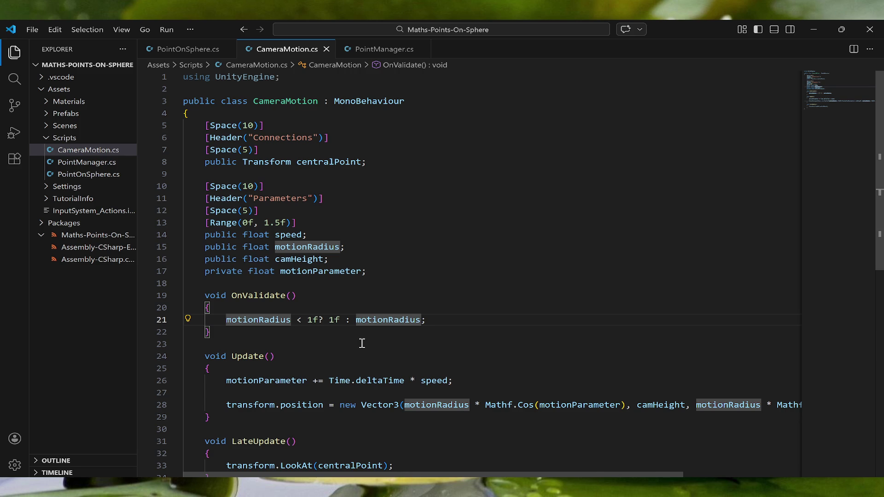
pyautogui.write('= ')
pyautogui.write('motion')
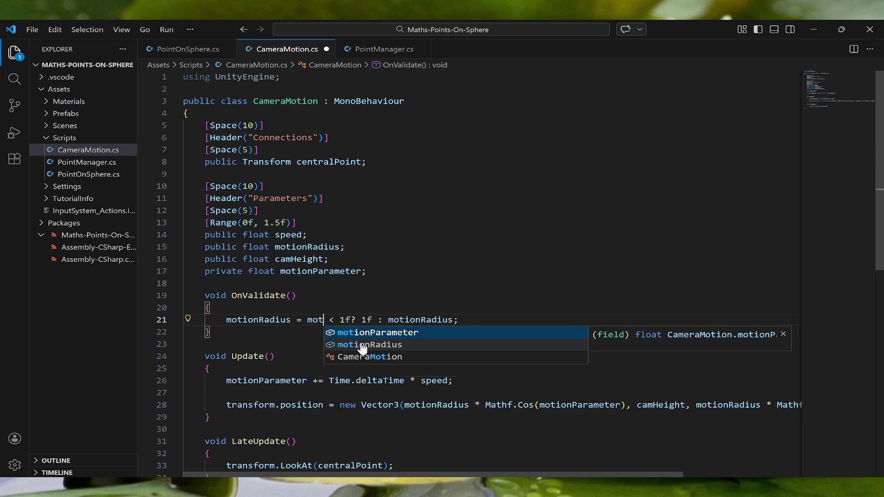
pyautogui.click(362, 345)
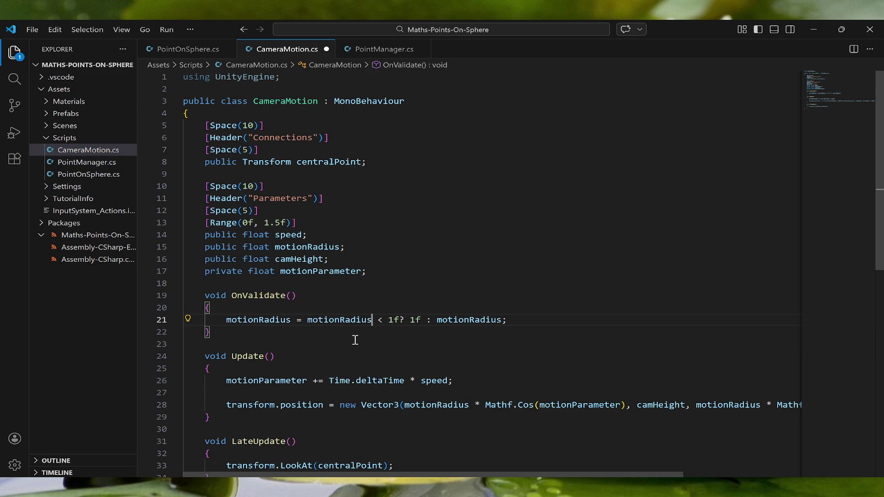
pyautogui.hotkey('ctrl', 's')
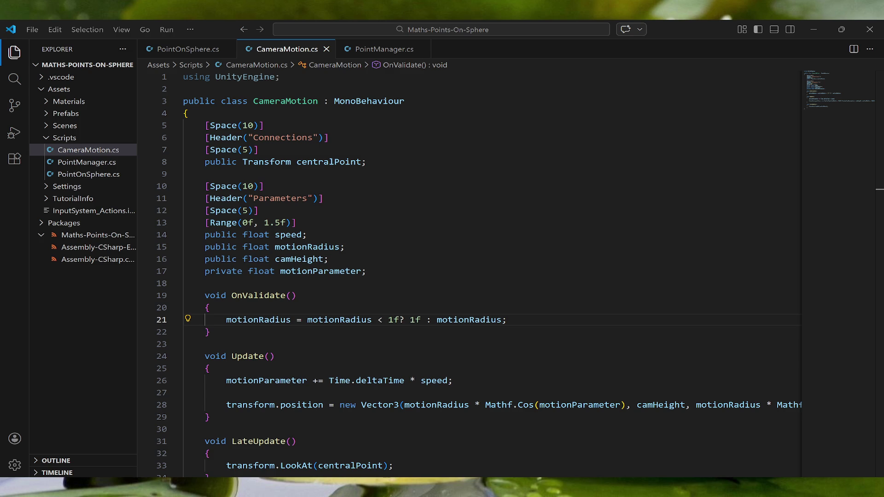
# - Comment out the OnValidate method and add [Range(1f, 20f)] for motionRadius
pyautogui.press('Home')
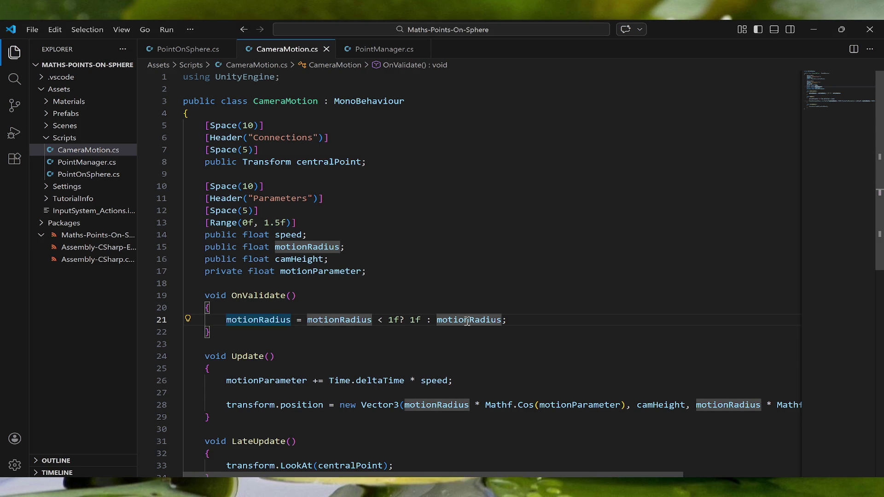
pyautogui.click(219, 332)
pyautogui.moveTo(220, 332); pyautogui.dragTo(187, 295)
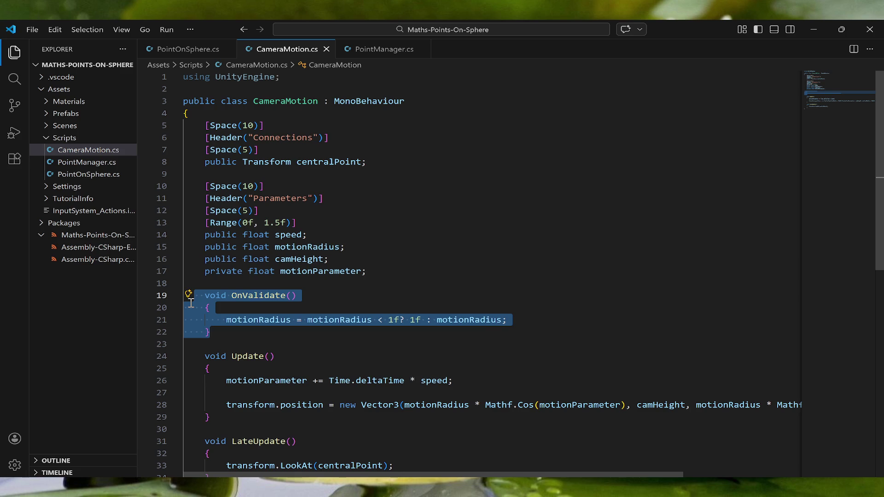
pyautogui.hotkey('ctrl', '/')
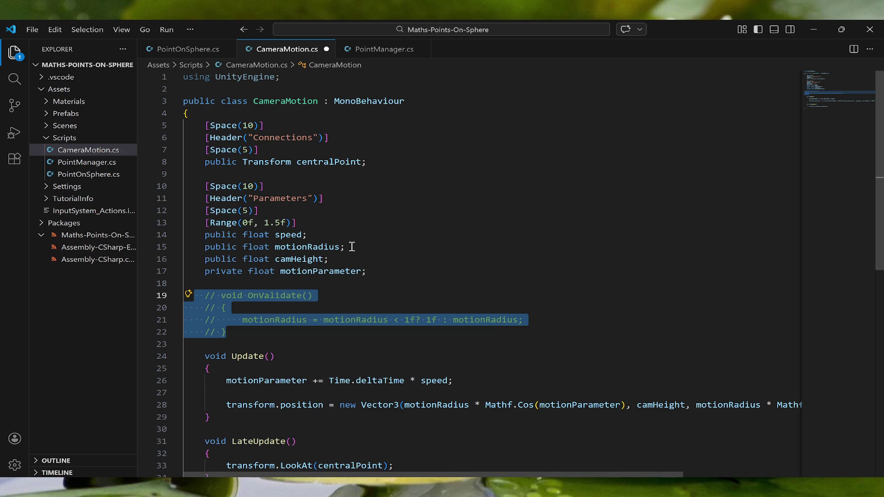
pyautogui.click(317, 233)
pyautogui.press('Return')
pyautogui.write('[Range')
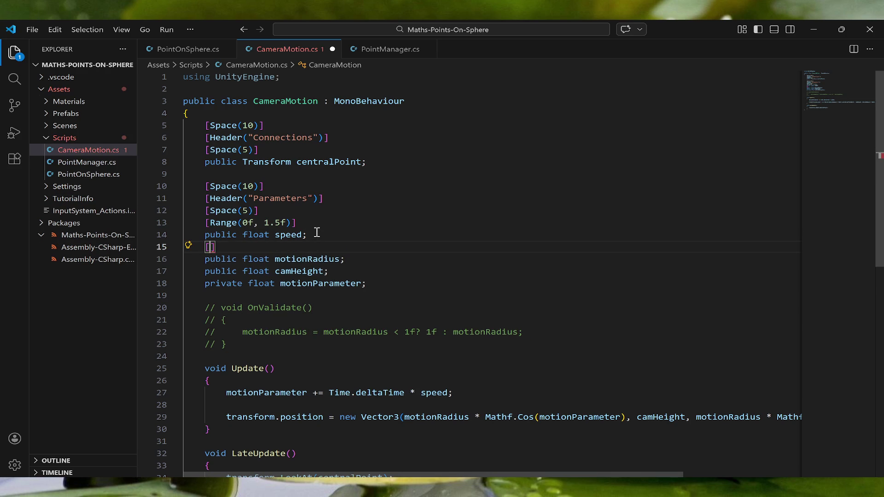
pyautogui.write('(')
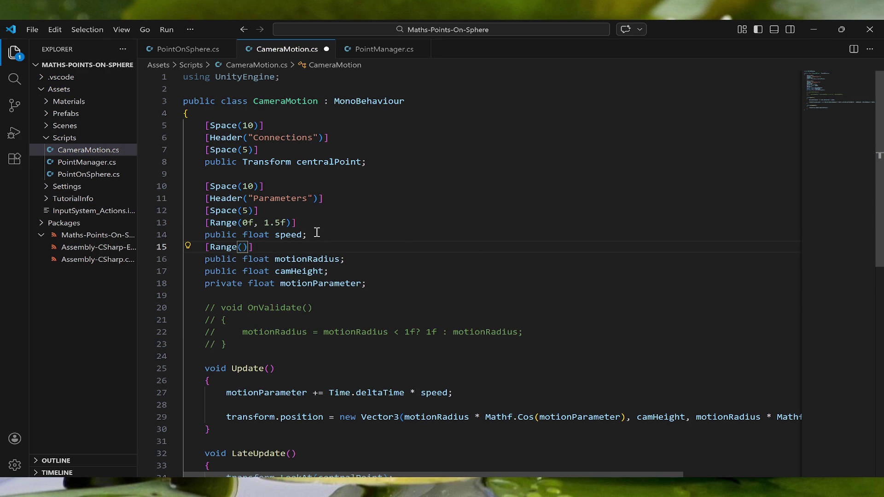
pyautogui.write('1f')
pyautogui.write(', ')
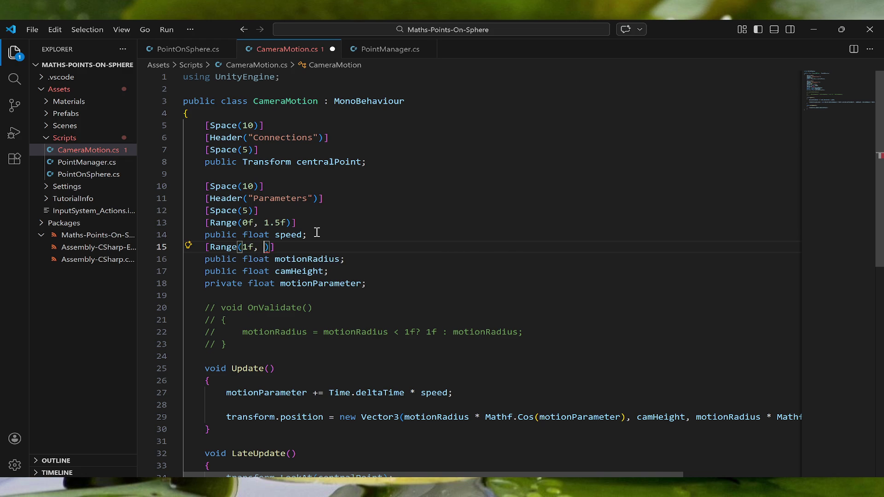
pyautogui.write('20')
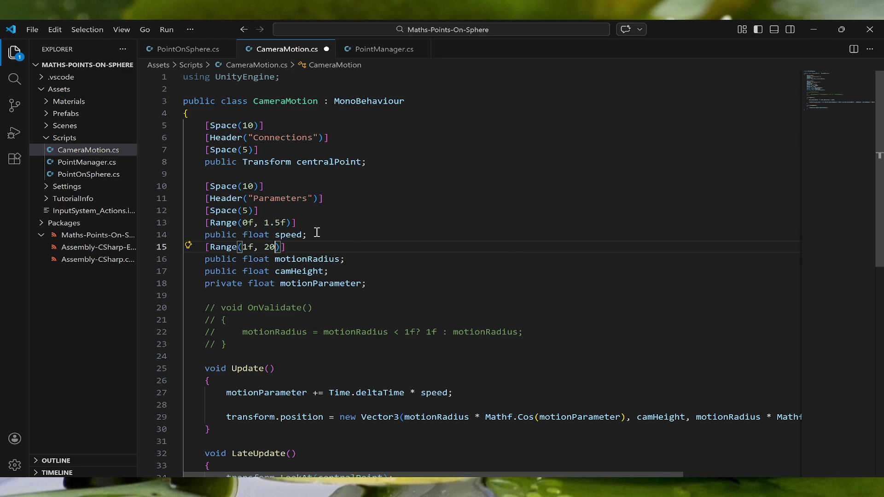
pyautogui.write('f')
# - Change speed's range to (-1f, 1f) and save CameraMotion.cs
pyautogui.click(243, 223)
pyautogui.write('-1')
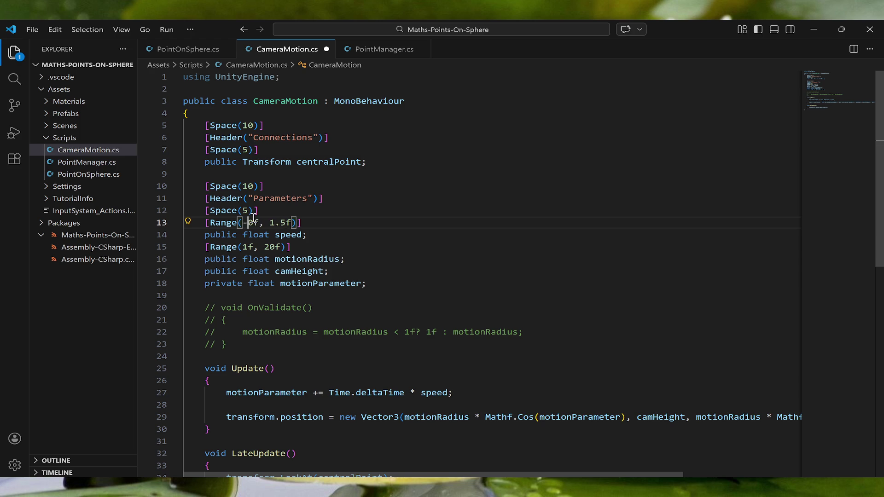
pyautogui.press('Escape')
pyautogui.press('Delete')
pyautogui.press('Right')
pyautogui.press('Right')
pyautogui.press('Right')
pyautogui.press('BackSpace')
pyautogui.press('BackSpace')
pyautogui.hotkey('ctrl', 's')
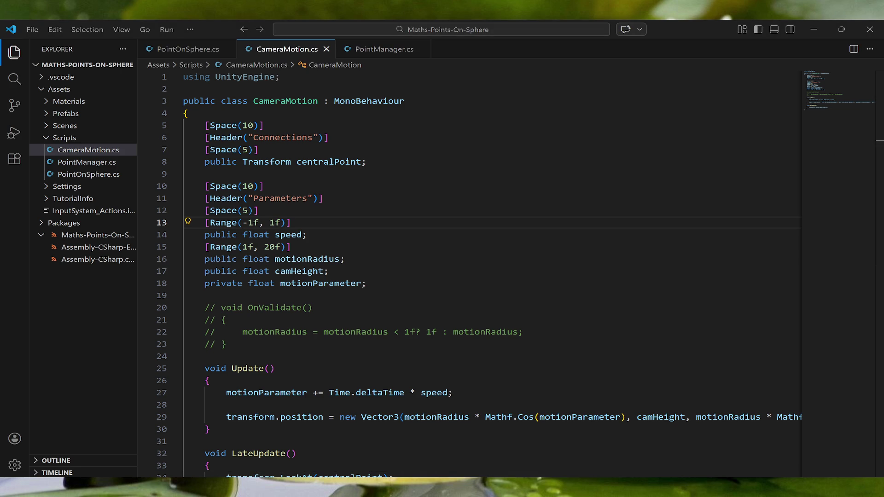
pyautogui.hotkey('alt', 'Tab')
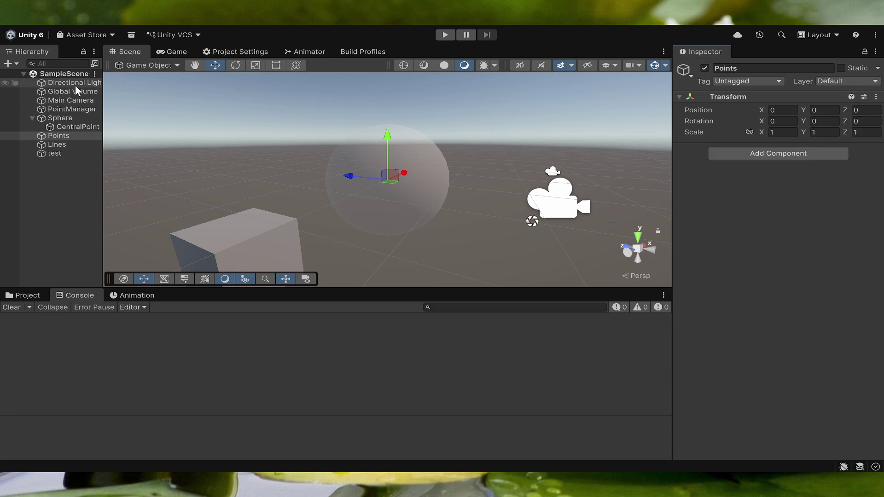
# - Select Main Camera and lower its Camera Motion Speed slider
pyautogui.click(64, 100)
pyautogui.scroll(-3, 792, 363)
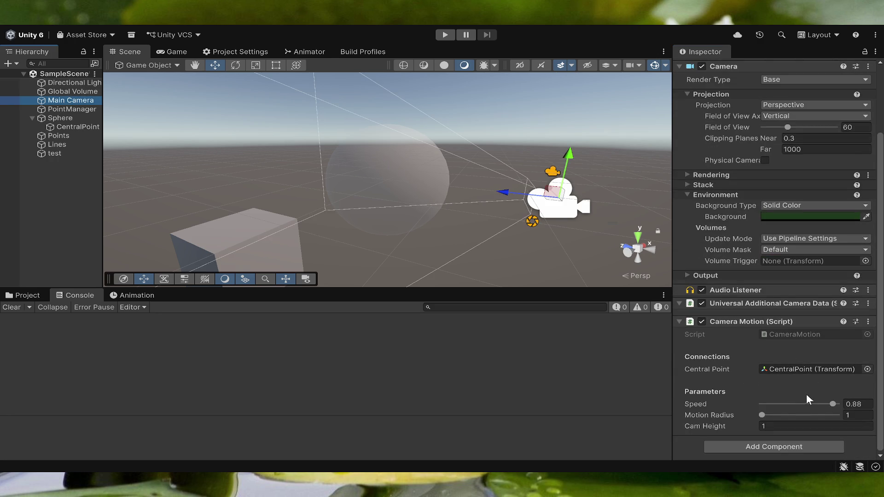
pyautogui.moveTo(832, 403)
pyautogui.mouseDown()
pyautogui.moveTo(776, 404)
pyautogui.moveTo(809, 404)
pyautogui.moveTo(764, 416)
pyautogui.moveTo(775, 415)
pyautogui.mouseUp()
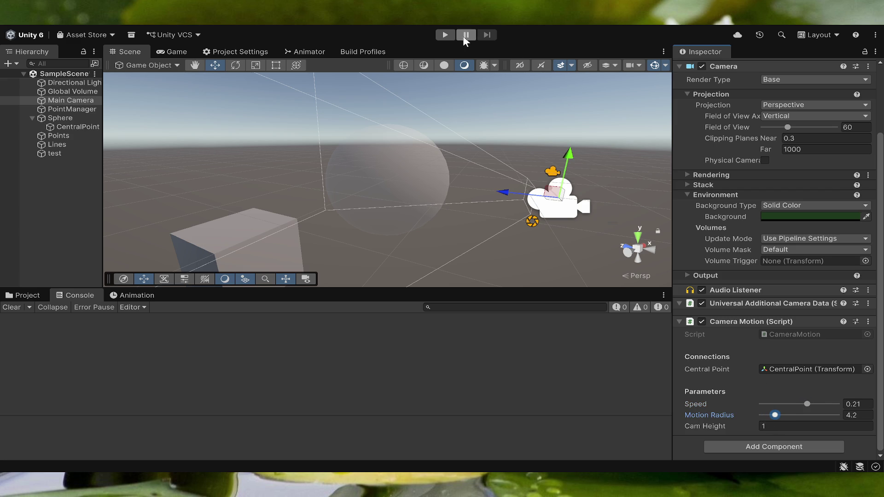
# - In Play mode, tune Motion Radius to 2.6 and Speed to 0.16, then stop playing
pyautogui.click(445, 34)
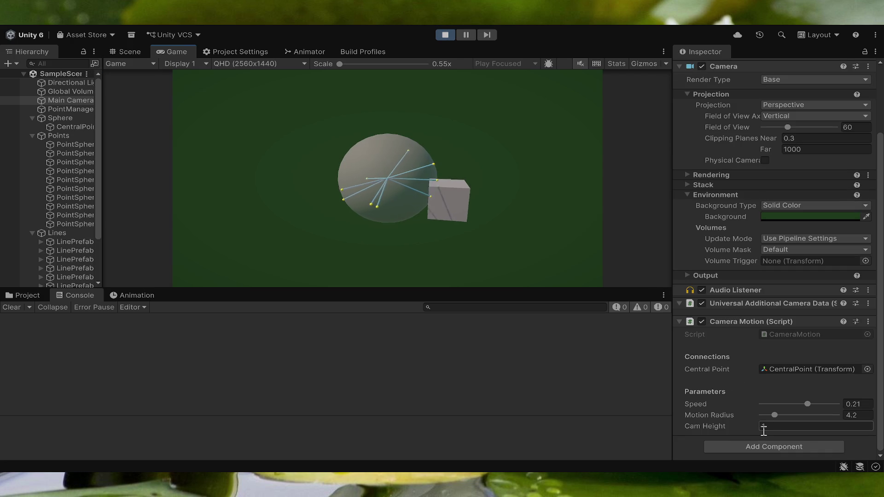
pyautogui.moveTo(773, 414); pyautogui.dragTo(806, 412)
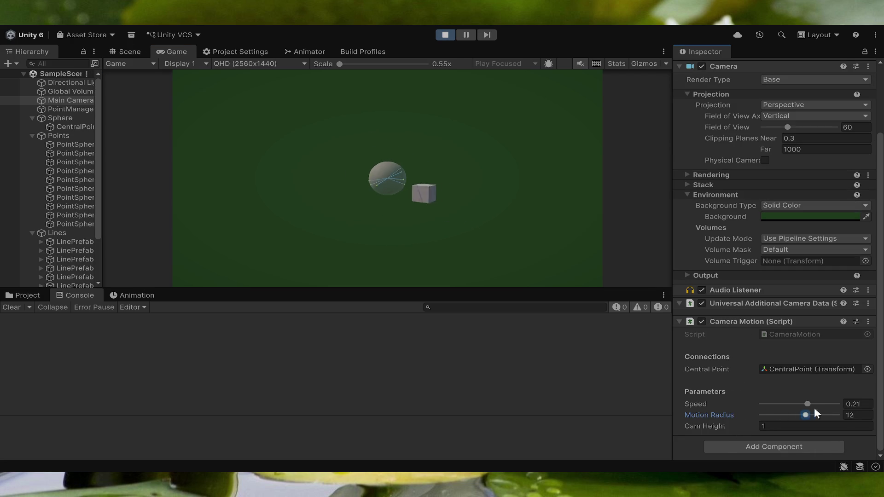
pyautogui.moveTo(880, 410)
pyautogui.mouseDown()
pyautogui.moveTo(723, 408)
pyautogui.moveTo(799, 407)
pyautogui.moveTo(768, 410)
pyautogui.mouseUp()
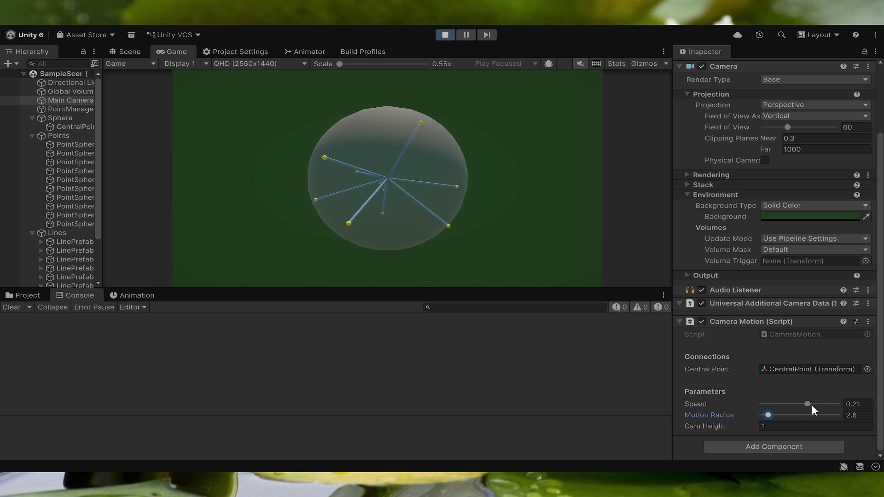
pyautogui.moveTo(808, 403); pyautogui.dragTo(857, 404)
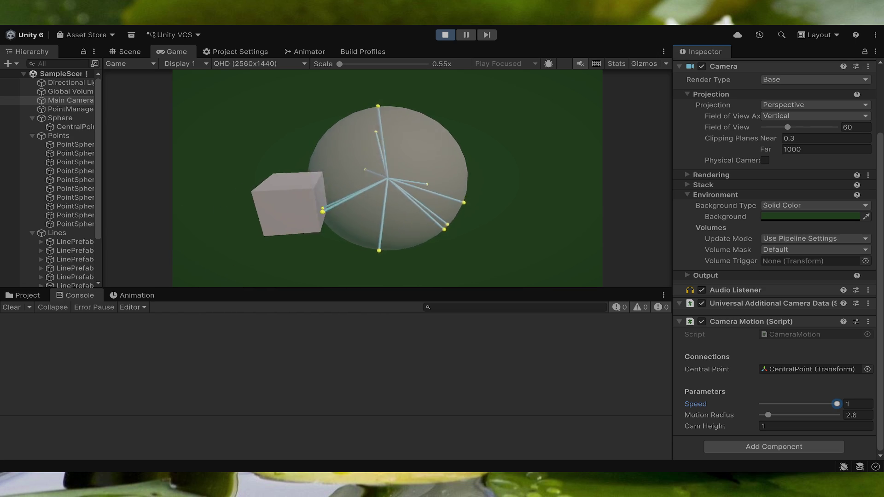
pyautogui.click(784, 404)
pyautogui.moveTo(778, 286)
pyautogui.mouseDown()
pyautogui.moveTo(726, 292)
pyautogui.moveTo(805, 301)
pyautogui.mouseUp()
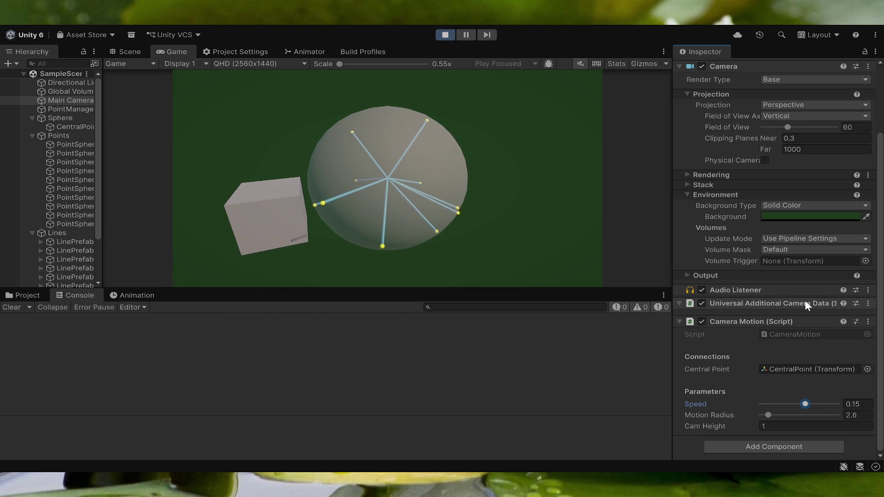
pyautogui.moveTo(805, 404)
pyautogui.mouseDown()
pyautogui.moveTo(840, 393)
pyautogui.moveTo(806, 403)
pyautogui.mouseUp()
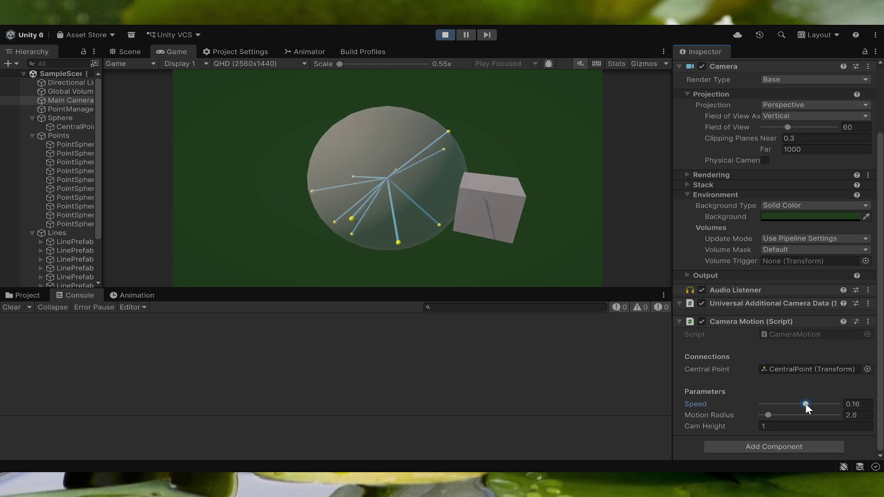
pyautogui.click(445, 35)
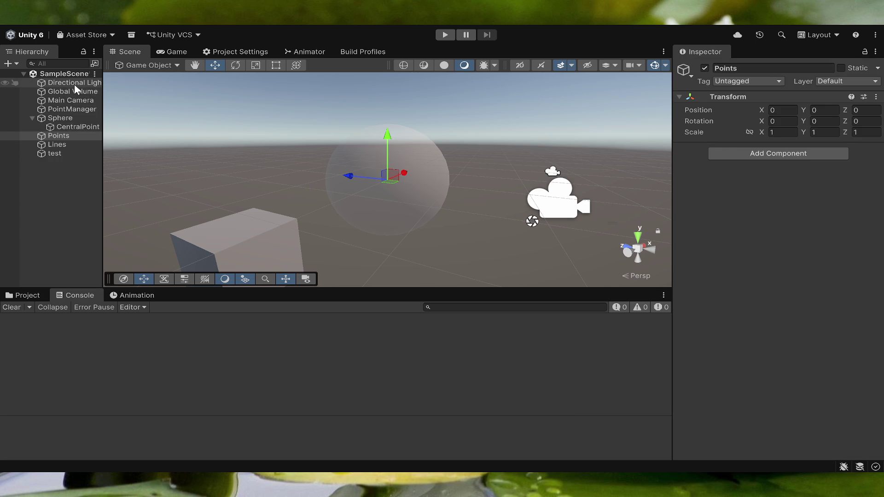
pyautogui.click(64, 98)
pyautogui.scroll(-3, 695, 264)
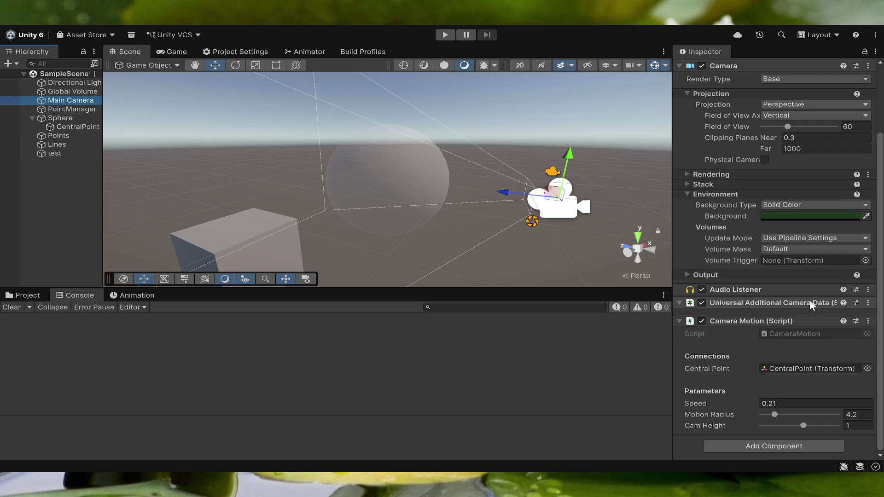
pyautogui.click(445, 35)
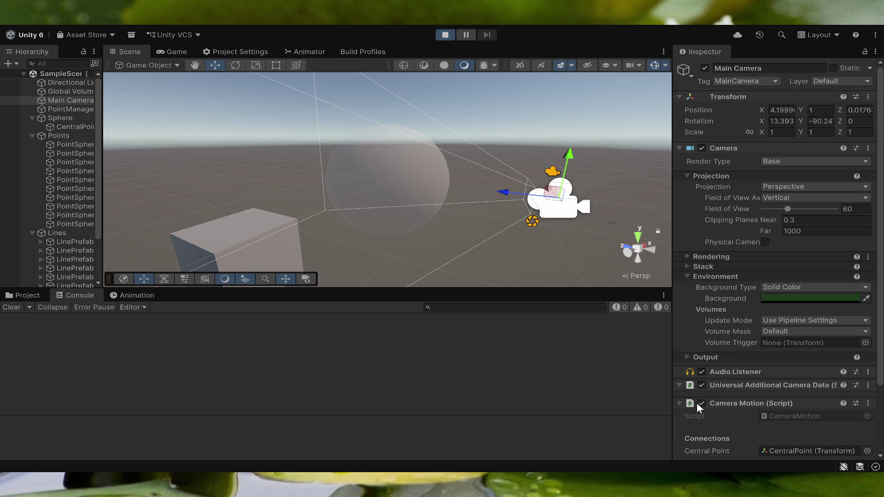
pyautogui.moveTo(692, 404)
pyautogui.mouseDown()
pyautogui.moveTo(731, 401)
pyautogui.moveTo(671, 405)
pyautogui.moveTo(694, 405)
pyautogui.mouseUp()
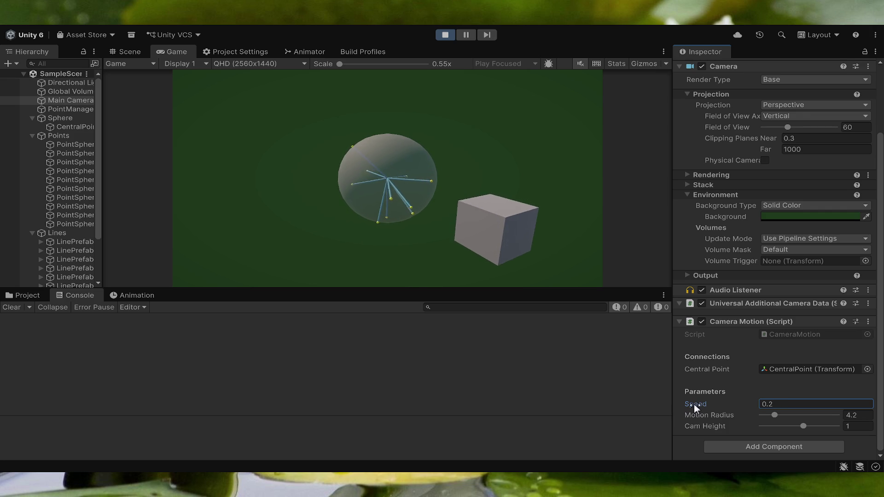
pyautogui.moveTo(774, 415)
pyautogui.mouseDown()
pyautogui.moveTo(858, 414)
pyautogui.moveTo(767, 415)
pyautogui.moveTo(858, 421)
pyautogui.moveTo(743, 410)
pyautogui.moveTo(808, 411)
pyautogui.mouseUp()
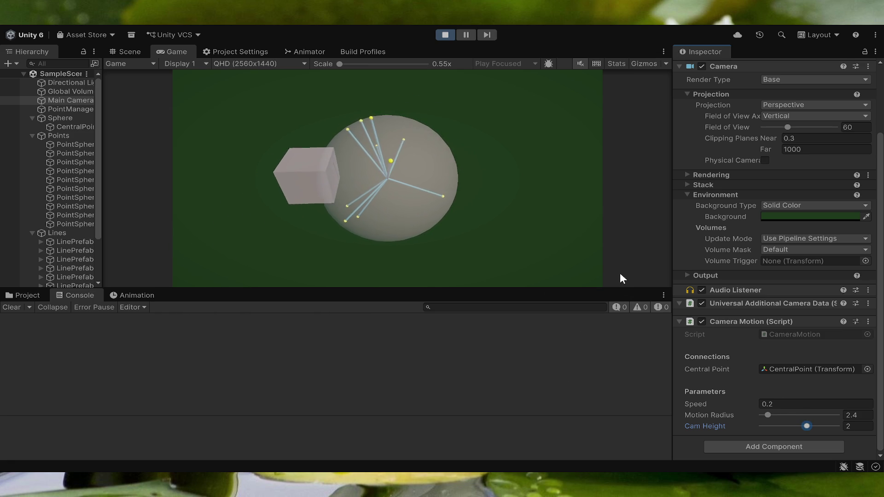
pyautogui.click(452, 37)
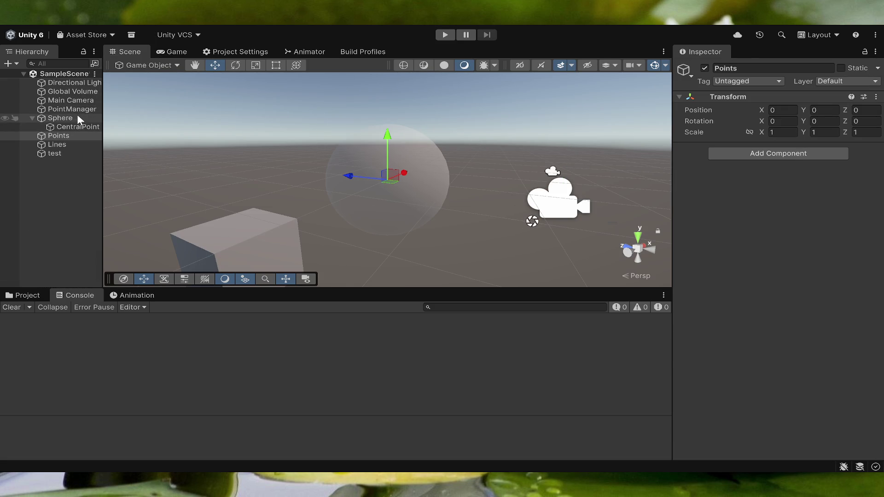
# - Move Main Camera below PointManager in the Hierarchy
pyautogui.click(77, 99)
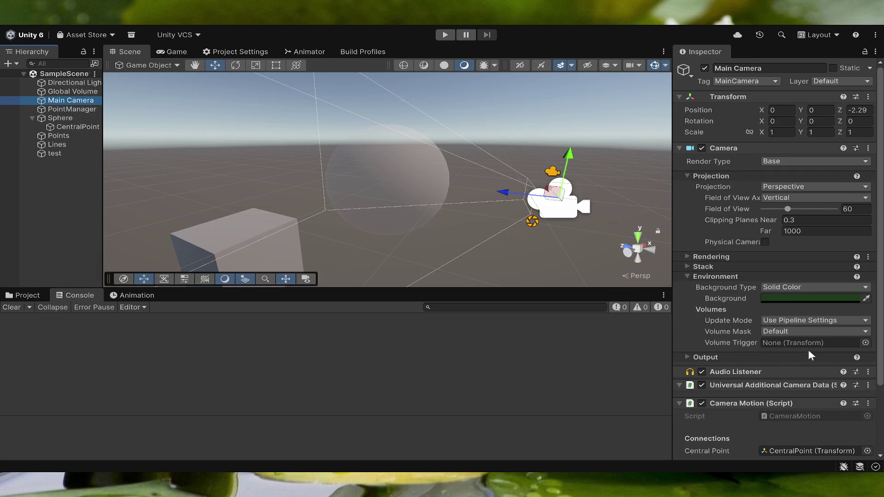
pyautogui.scroll(-5, 752, 338)
pyautogui.click(54, 108)
pyautogui.moveTo(55, 108); pyautogui.dragTo(55, 111)
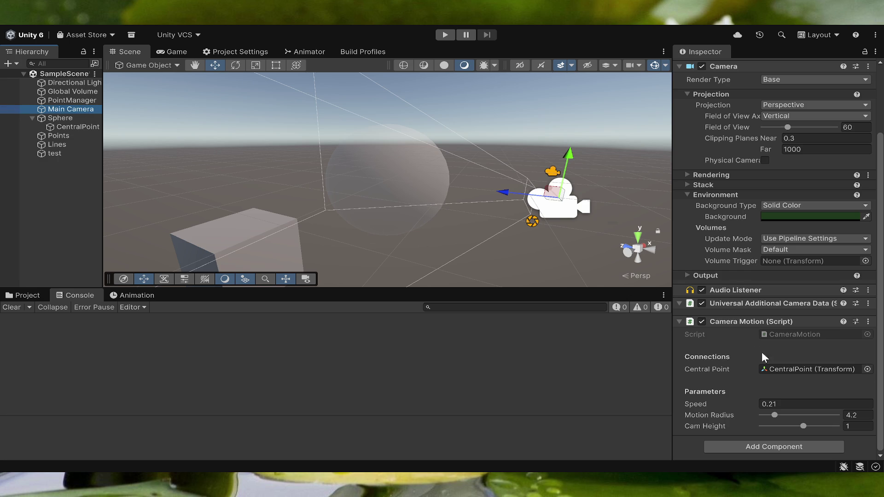
# - Set Camera Motion's Motion Radius to 3 and deselect everything
pyautogui.click(857, 415)
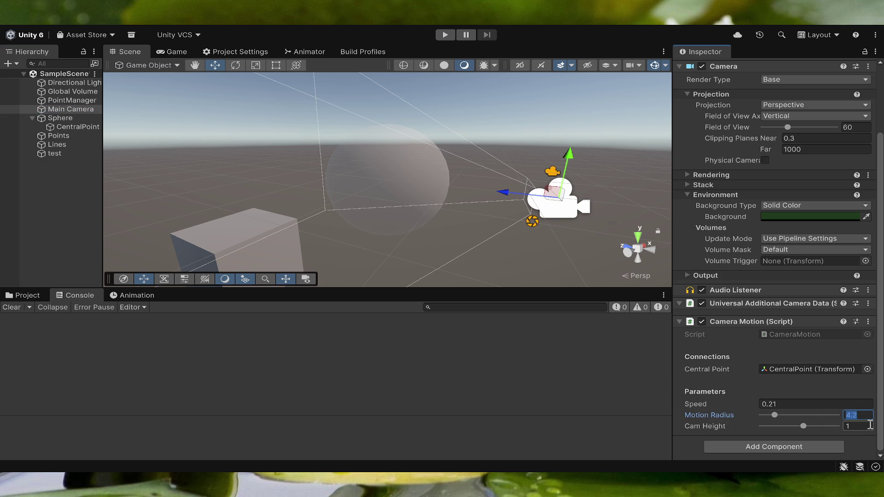
pyautogui.write('3')
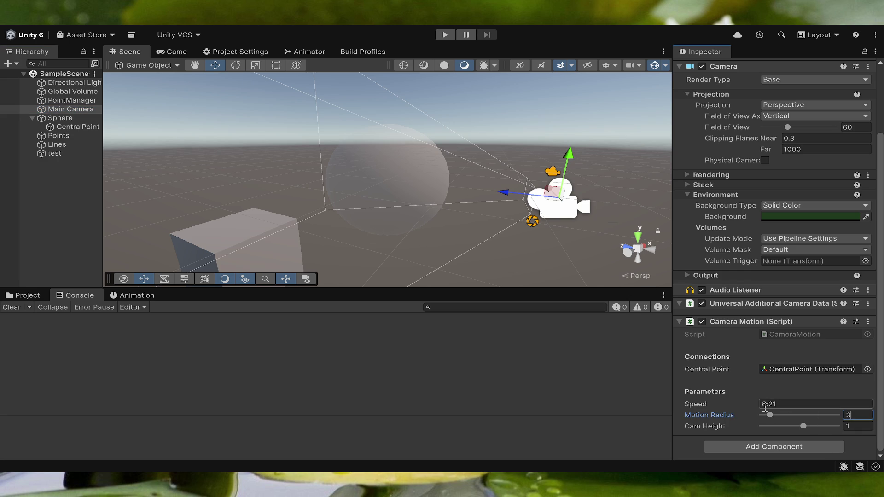
pyautogui.click(786, 404)
pyautogui.click(51, 225)
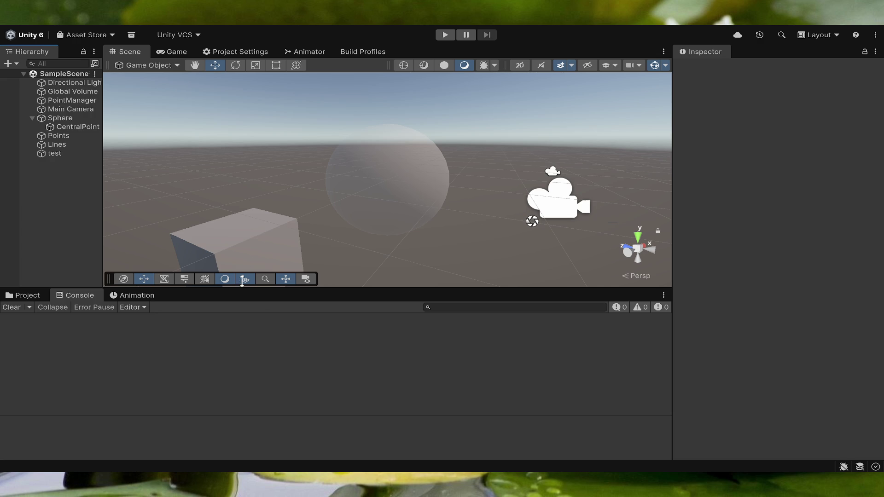
# - Select the test cube and frame it in the Scene view
pyautogui.click(224, 224)
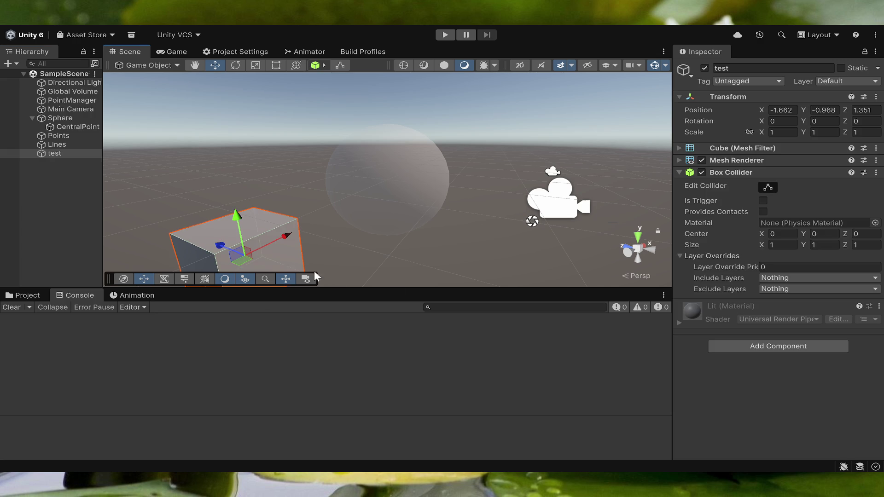
pyautogui.press('f')
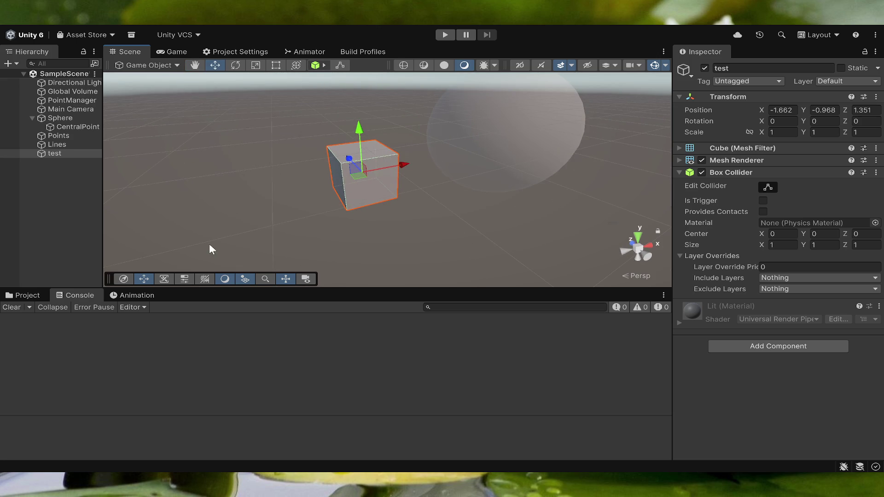
pyautogui.hotkey('alt', 'Tab')
pyautogui.hotkey('alt', 'Tab')
pyautogui.click(315, 203)
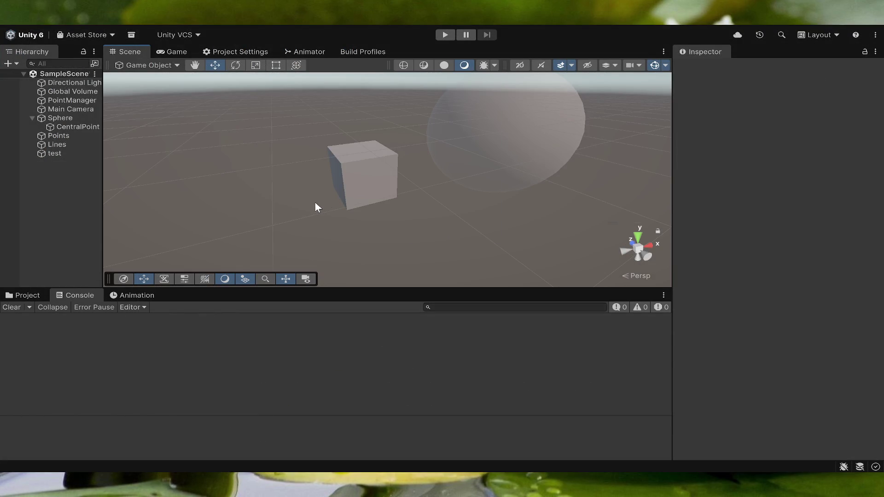
pyautogui.moveTo(316, 208); pyautogui.dragTo(312, 186)
pyautogui.scroll(3, 312, 185)
pyautogui.scroll(-3, 318, 181)
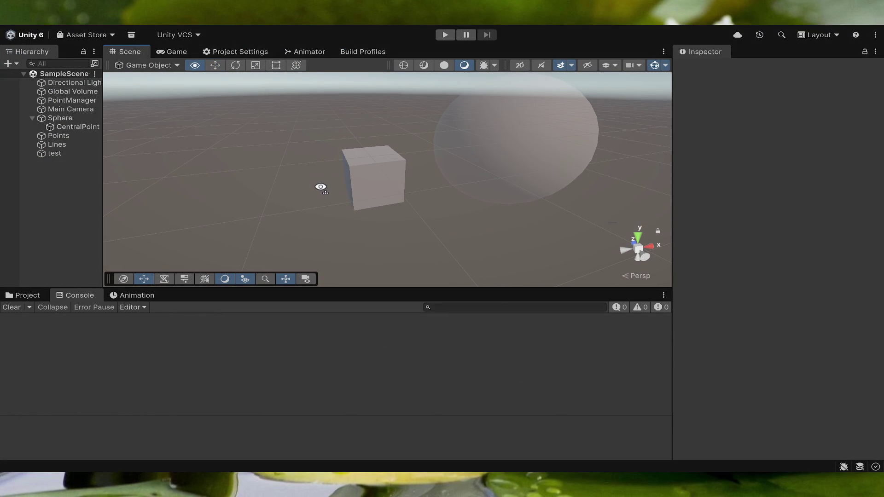
# - Reset the test cube, move it to -2.589, 0, 0.837, and dock the Game view beside Scene
pyautogui.click(369, 193)
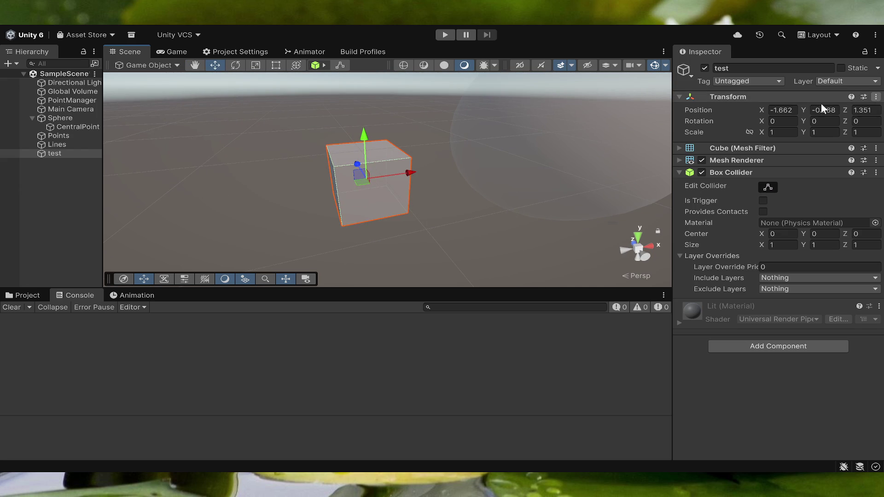
pyautogui.hotkey('ctrl', 'z')
pyautogui.moveTo(556, 136)
pyautogui.mouseDown()
pyautogui.moveTo(293, 155)
pyautogui.moveTo(270, 137)
pyautogui.mouseUp()
pyautogui.moveTo(174, 52); pyautogui.dragTo(596, 186)
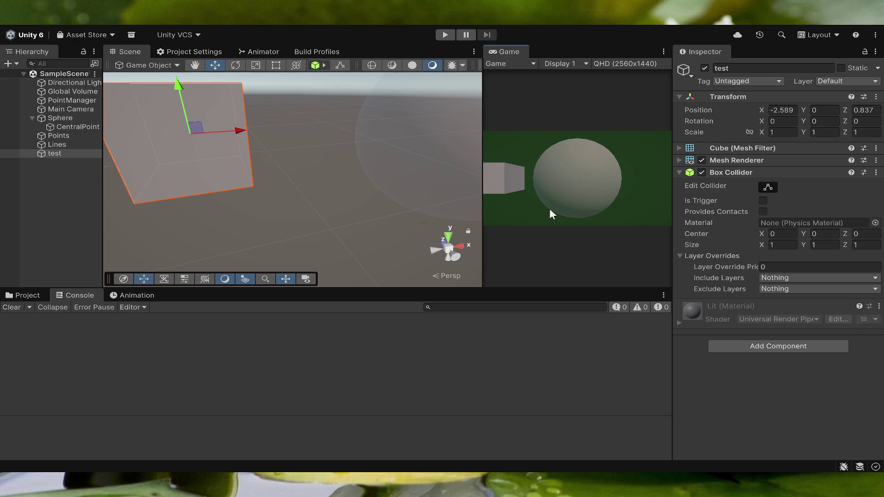
# - Set Main Camera to Position Y 1.18, Z -2.47 and Rotation X 26.04
pyautogui.click(69, 107)
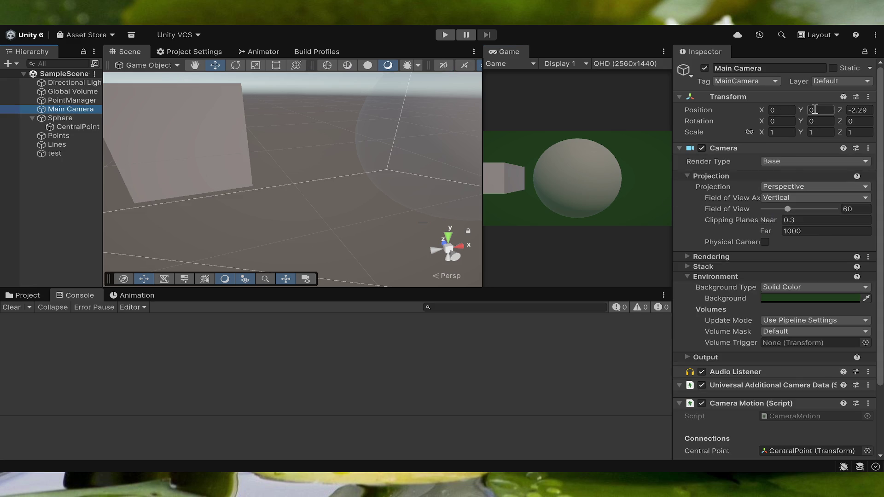
pyautogui.moveTo(841, 110)
pyautogui.mouseDown()
pyautogui.moveTo(802, 110)
pyautogui.moveTo(817, 110)
pyautogui.moveTo(821, 134)
pyautogui.mouseUp()
pyautogui.write('1.18')
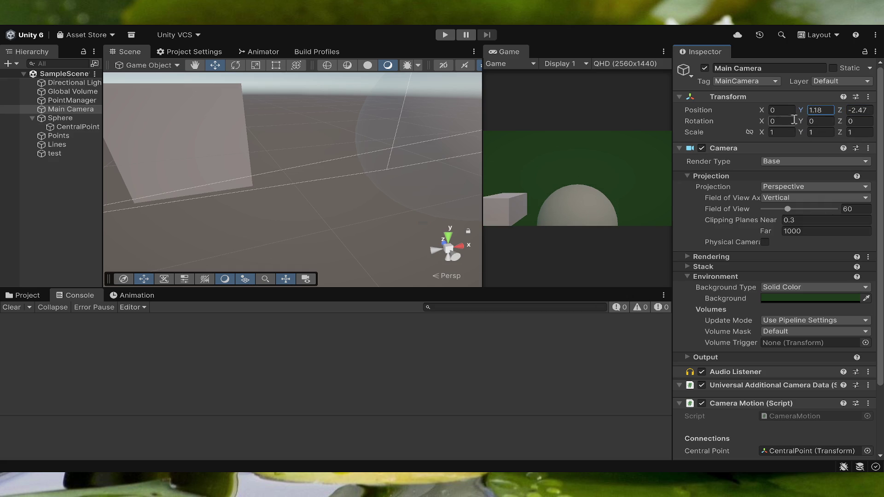
pyautogui.moveTo(761, 119)
pyautogui.mouseDown()
pyautogui.moveTo(751, 120)
pyautogui.moveTo(875, 120)
pyautogui.moveTo(192, 134)
pyautogui.moveTo(413, 155)
pyautogui.mouseUp()
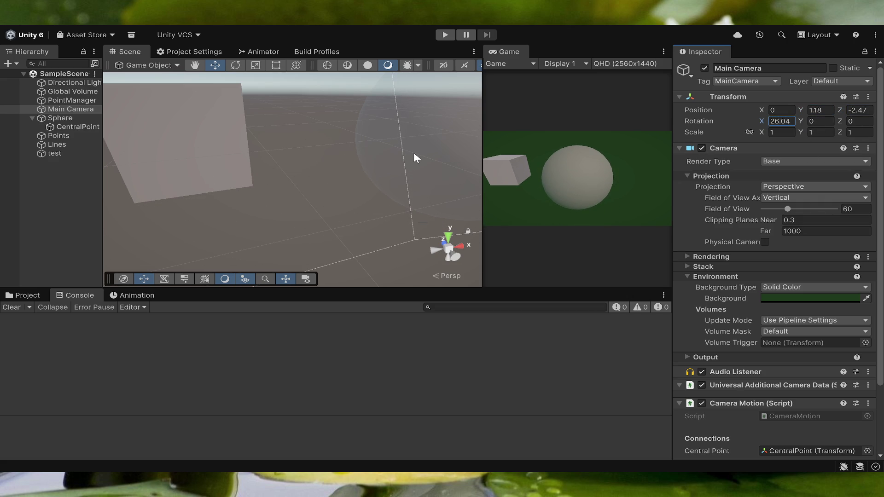
# - Select the test cube and edit its Y scale to flatten it to 0.1
pyautogui.doubleClick(54, 153)
pyautogui.moveTo(228, 167); pyautogui.dragTo(334, 158)
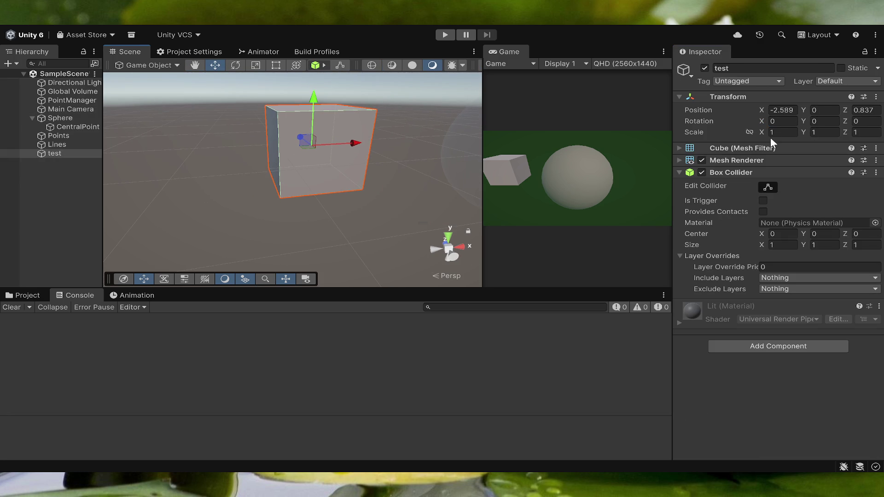
pyautogui.press('Tab')
pyautogui.click(834, 134)
# - Lower the test slab and set its Position Y to -1
pyautogui.write('0.1')
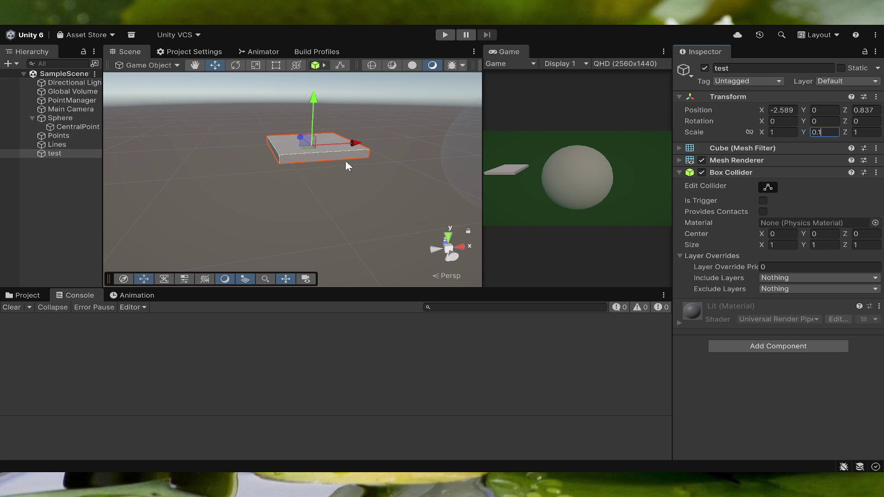
pyautogui.moveTo(311, 101); pyautogui.dragTo(294, 176)
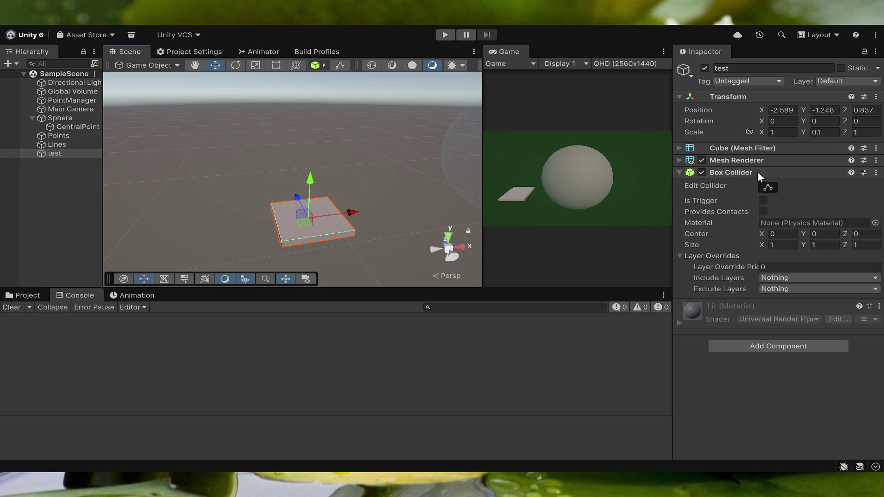
pyautogui.click(781, 110)
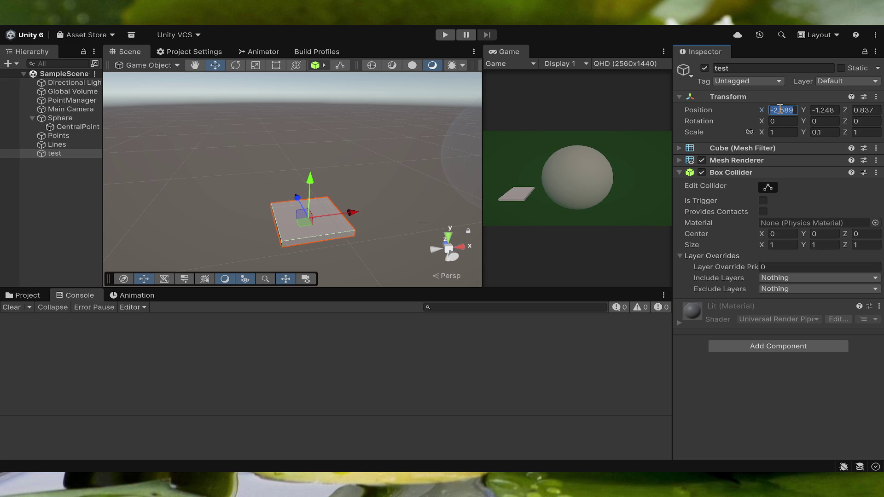
pyautogui.write('-4')
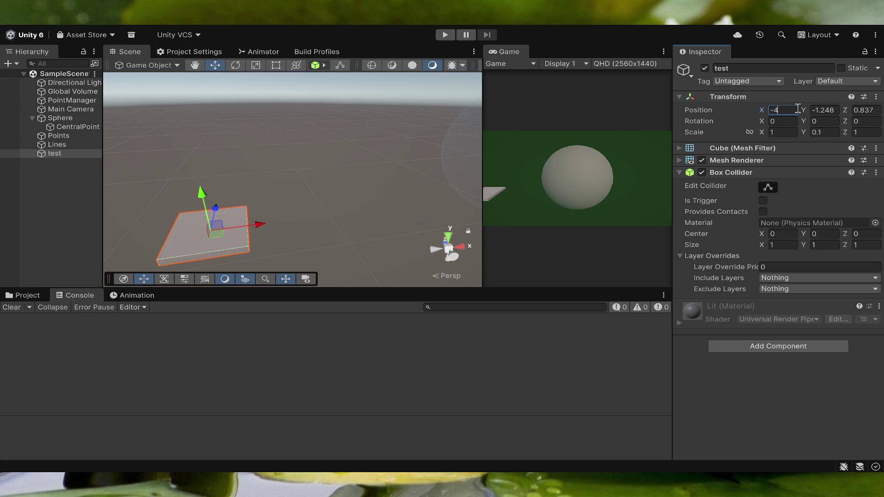
pyautogui.press('BackSpace')
pyautogui.write('3')
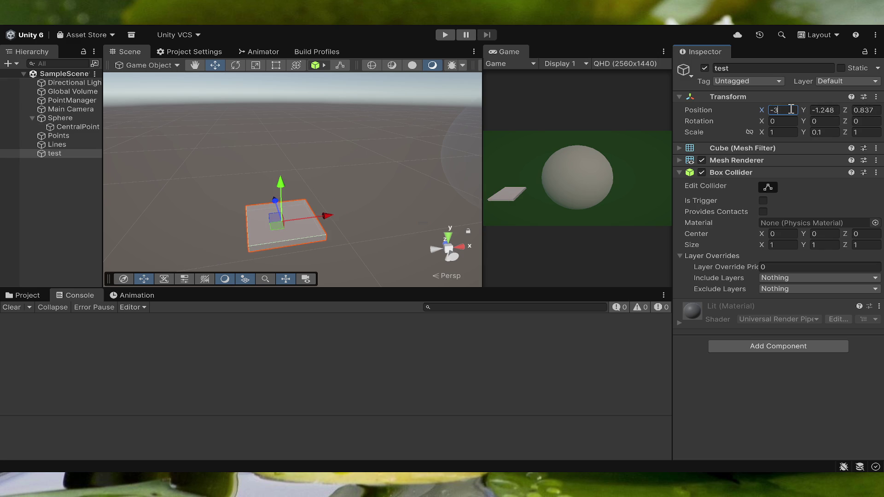
pyautogui.click(866, 111)
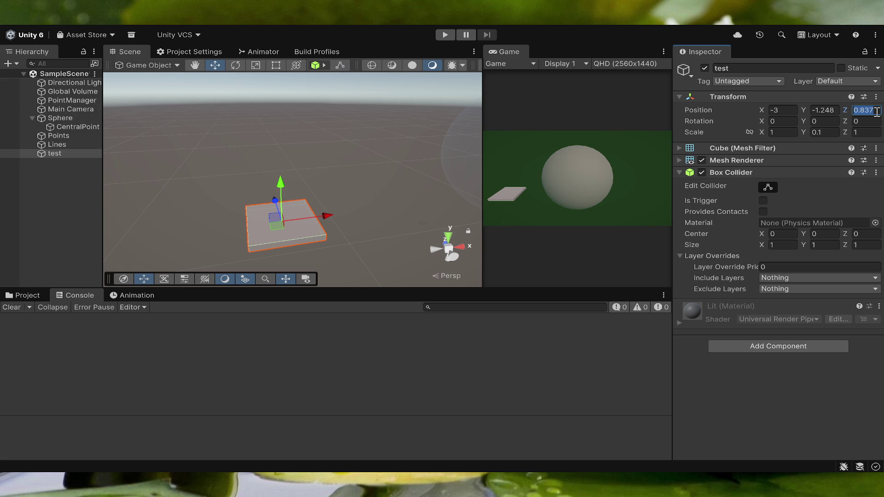
pyautogui.write('3')
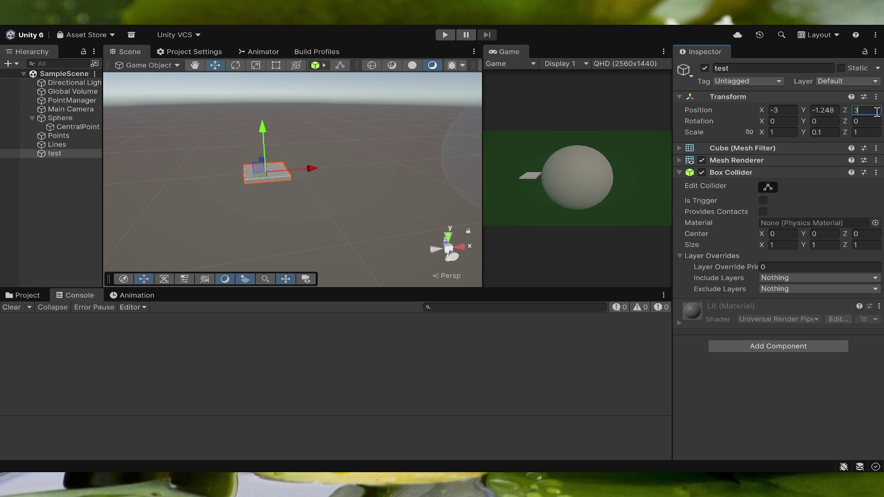
pyautogui.click(831, 110)
pyautogui.write('-1')
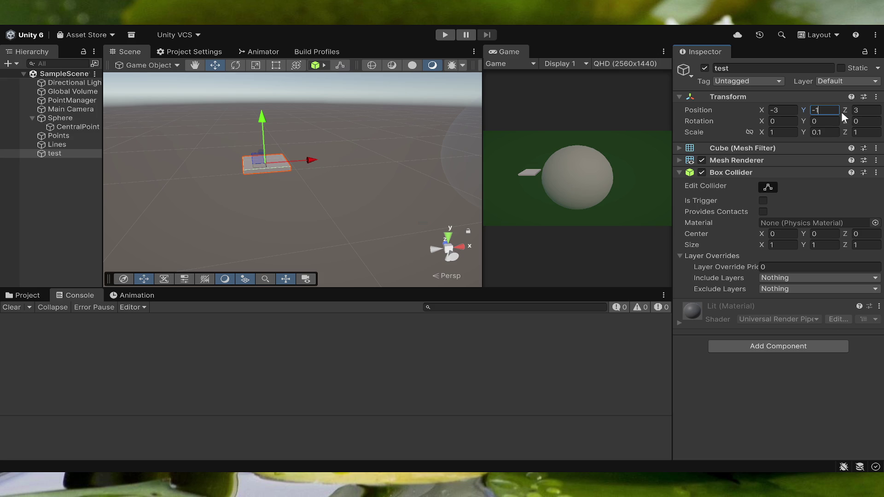
# - Set the slab's Position X to -2 and Z to 2
pyautogui.click(789, 113)
pyautogui.click(788, 114)
pyautogui.press('BackSpace')
pyautogui.write('2')
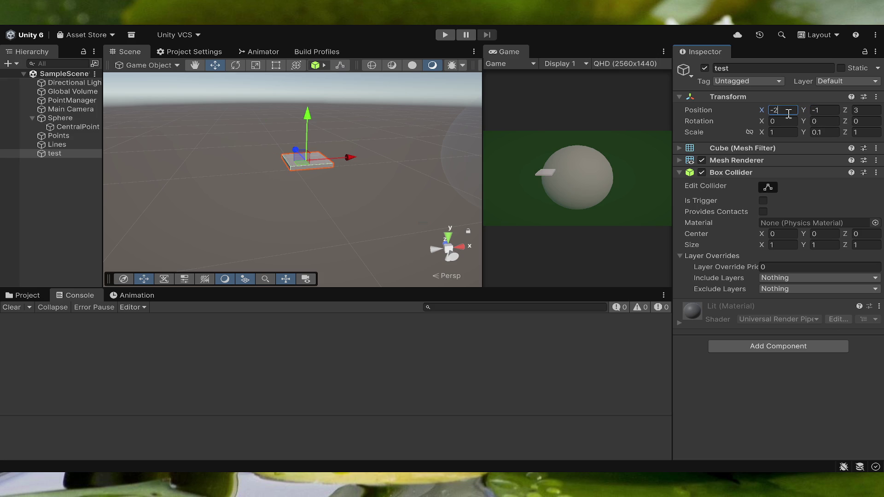
pyautogui.press('Tab')
pyautogui.press('Tab')
pyautogui.write('2')
# - Orbit the Scene view and frame the slab at -2, -1, 2
pyautogui.moveTo(402, 145)
pyautogui.mouseDown()
pyautogui.moveTo(21, 206)
pyautogui.moveTo(866, 209)
pyautogui.moveTo(759, 221)
pyautogui.moveTo(751, 245)
pyautogui.moveTo(736, 246)
pyautogui.mouseUp()
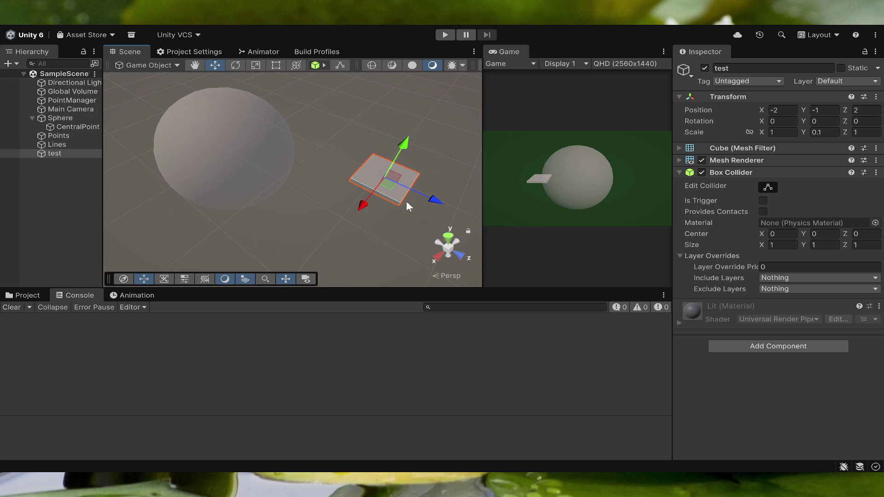
pyautogui.press('f')
pyautogui.scroll(3, 305, 201)
pyautogui.scroll(-2, 357, 178)
pyautogui.moveTo(357, 177); pyautogui.dragTo(355, 181)
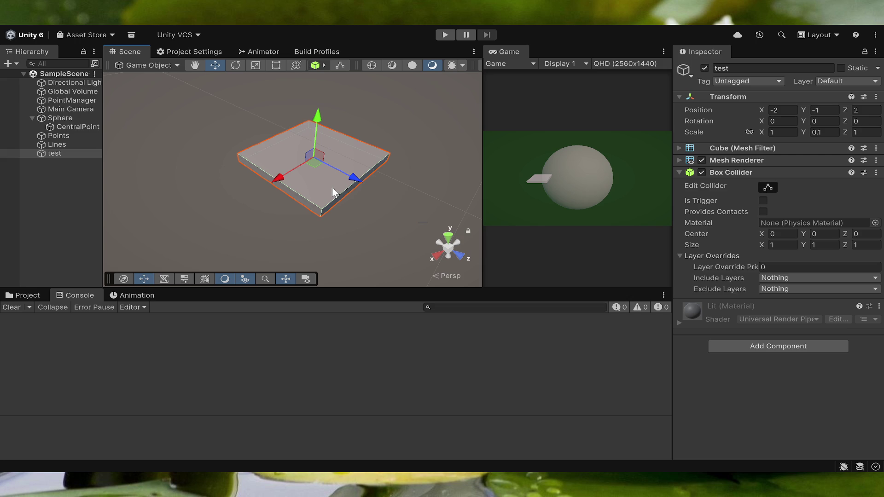
# - Create an empty GameObject named BarChart
pyautogui.click(55, 186)
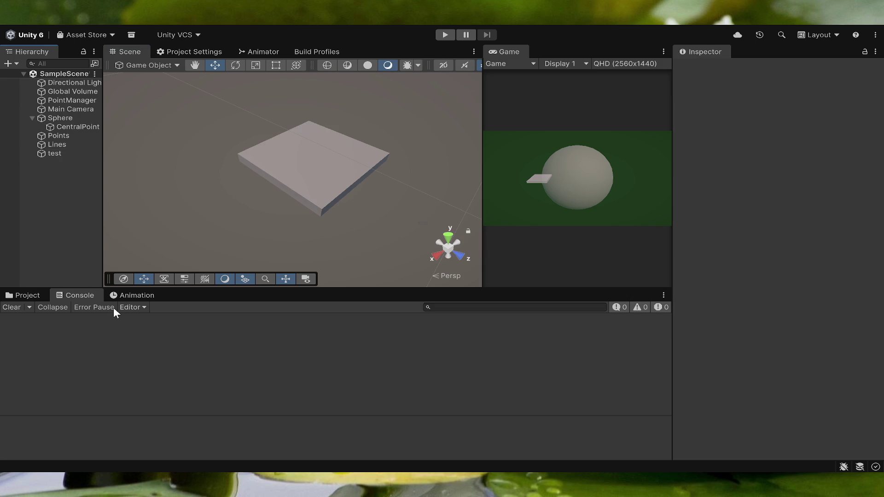
pyautogui.hotkey('ctrl', 'shift', 'n')
pyautogui.write('Bar')
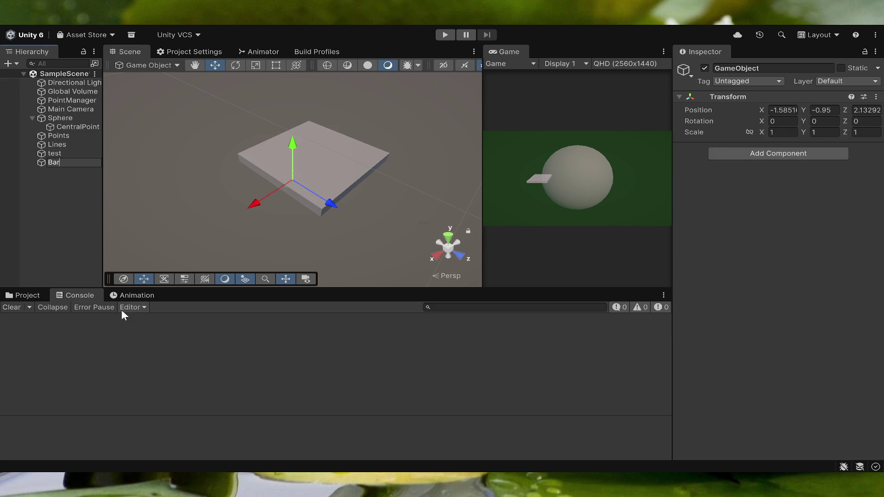
pyautogui.write('Chary')
pyautogui.press('BackSpace')
pyautogui.write('t')
pyautogui.press('Return')
# - Parent the test slab under BarChart in the Hierarchy
pyautogui.moveTo(57, 154); pyautogui.dragTo(67, 162)
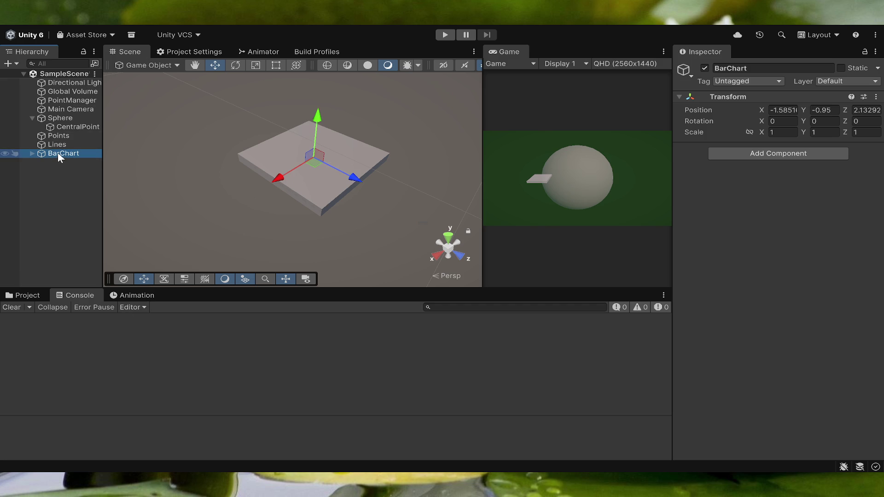
pyautogui.click(32, 154)
pyautogui.moveTo(51, 164); pyautogui.dragTo(59, 159)
pyautogui.click(64, 153)
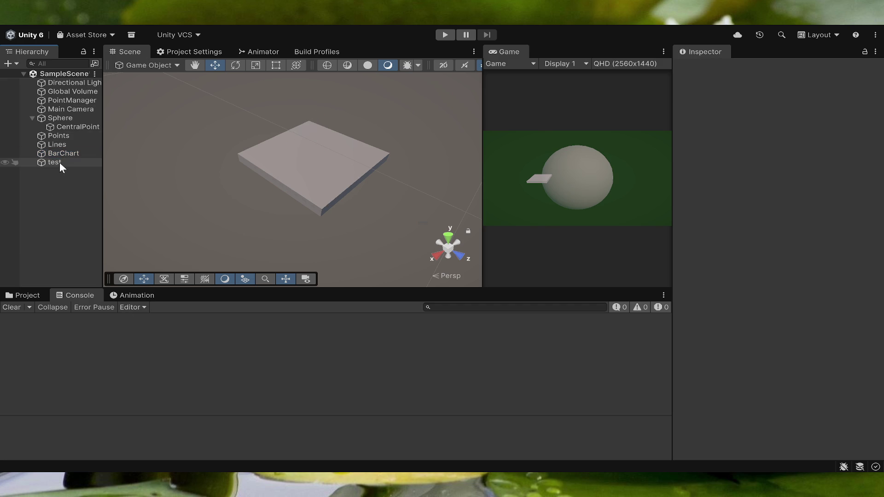
pyautogui.click(57, 163)
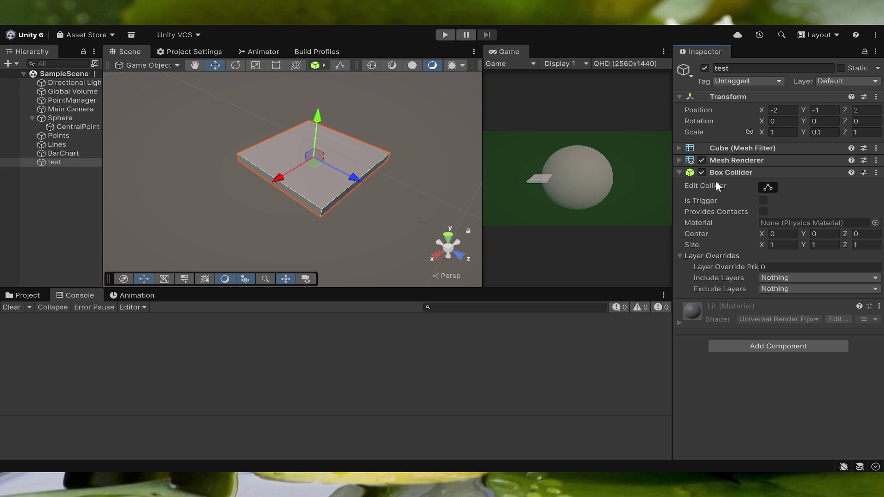
pyautogui.click(60, 153)
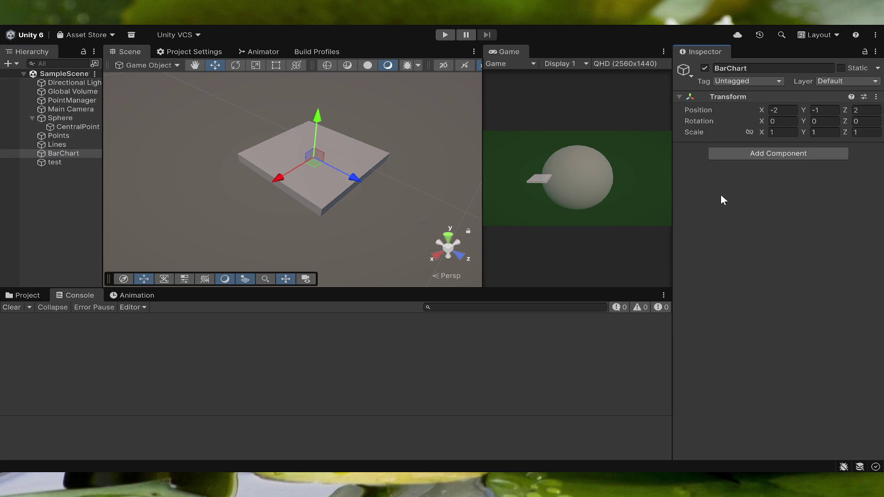
pyautogui.moveTo(69, 162); pyautogui.dragTo(64, 155)
# - Rename the test slab to BasePlate
pyautogui.click(749, 67)
pyautogui.write('BasePlate')
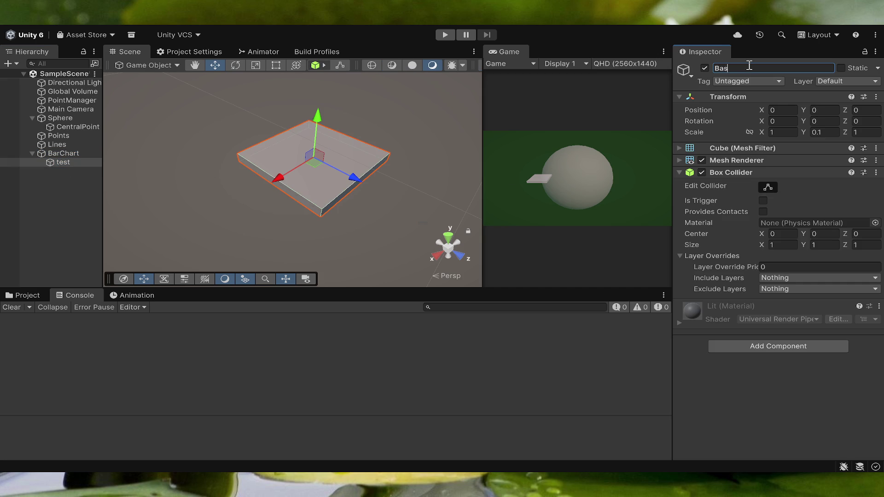
pyautogui.press('Return')
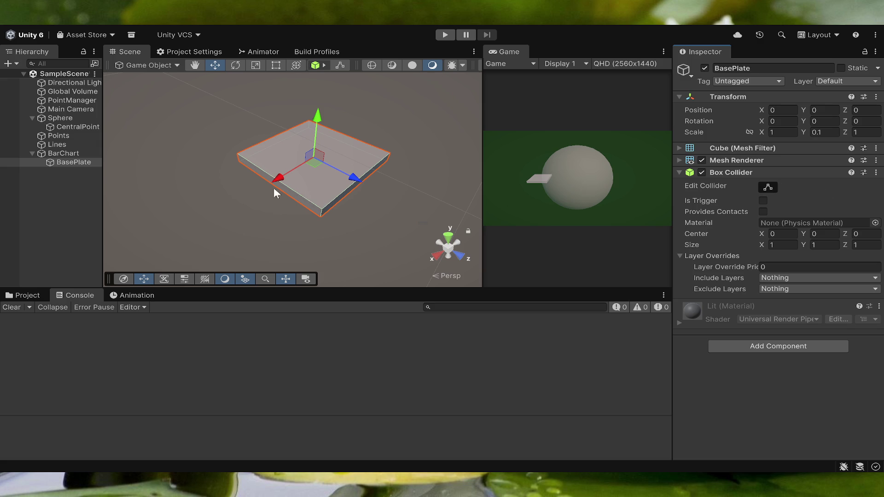
pyautogui.moveTo(343, 158)
pyautogui.mouseDown()
pyautogui.moveTo(489, 121)
pyautogui.moveTo(441, 114)
pyautogui.mouseUp()
# - Dock the Game tab beside the Scene tab and frame the BasePlate
pyautogui.moveTo(501, 58)
pyautogui.mouseDown()
pyautogui.moveTo(509, 59)
pyautogui.moveTo(186, 28)
pyautogui.moveTo(185, 51)
pyautogui.mouseUp()
pyautogui.click(112, 51)
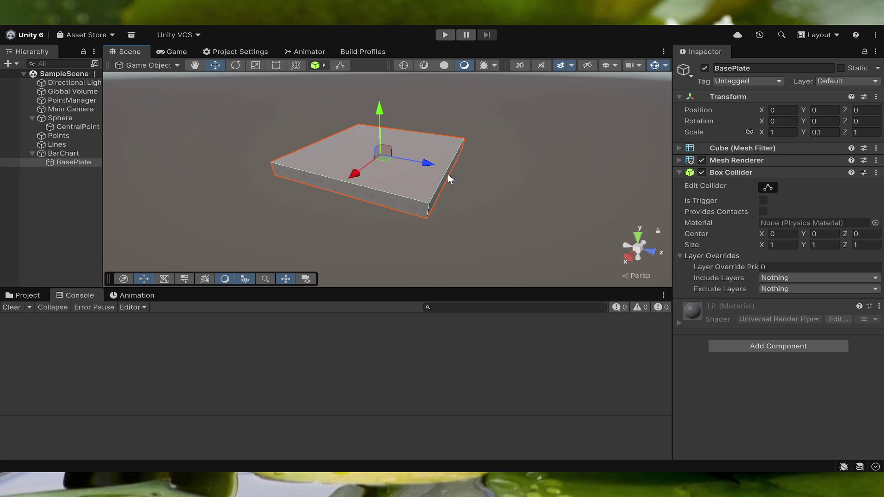
pyautogui.scroll(3, 436, 180)
pyautogui.scroll(-3, 436, 181)
pyautogui.moveTo(436, 180); pyautogui.dragTo(423, 131)
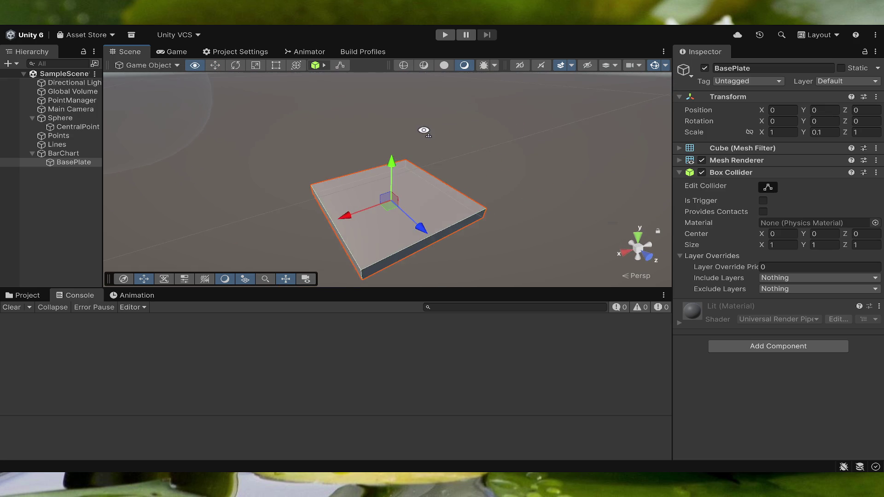
pyautogui.doubleClick(71, 163)
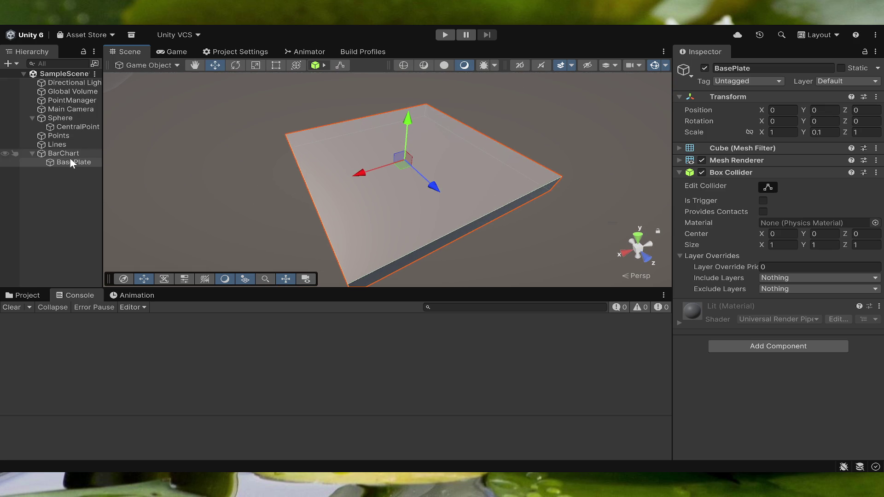
pyautogui.click(67, 178)
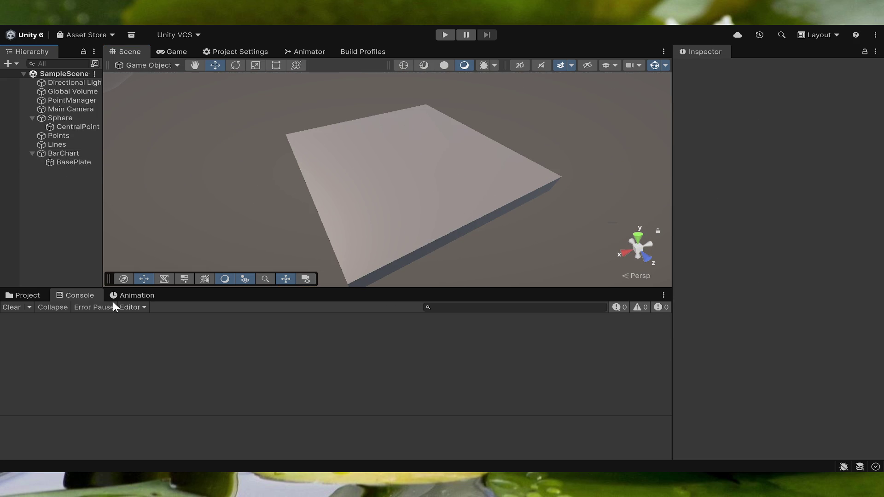
# - Create an empty GameObject named StaticParts
pyautogui.hotkey('ctrl', 'shift', 'n')
pyautogui.write('Static')
pyautogui.press('BackSpace')
pyautogui.write('Parts')
pyautogui.press('Return')
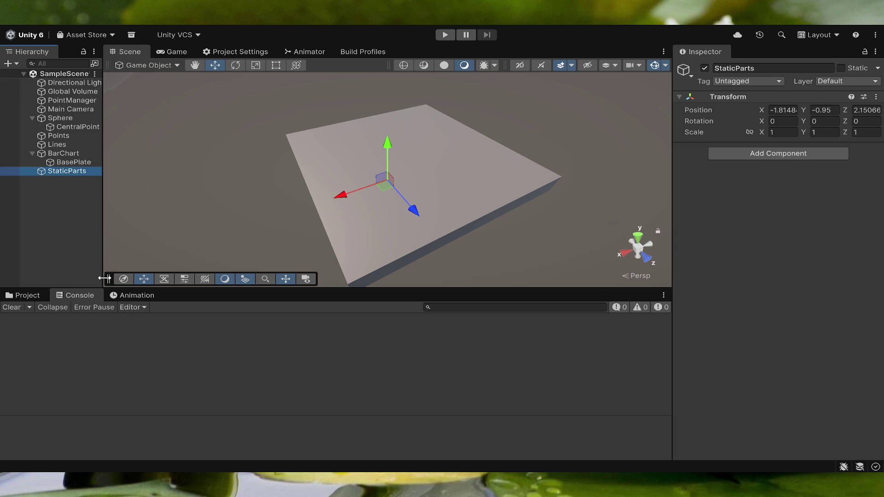
# - Nest StaticParts under BarChart and move BasePlate inside StaticParts
pyautogui.moveTo(55, 171); pyautogui.dragTo(57, 153)
pyautogui.click(67, 173)
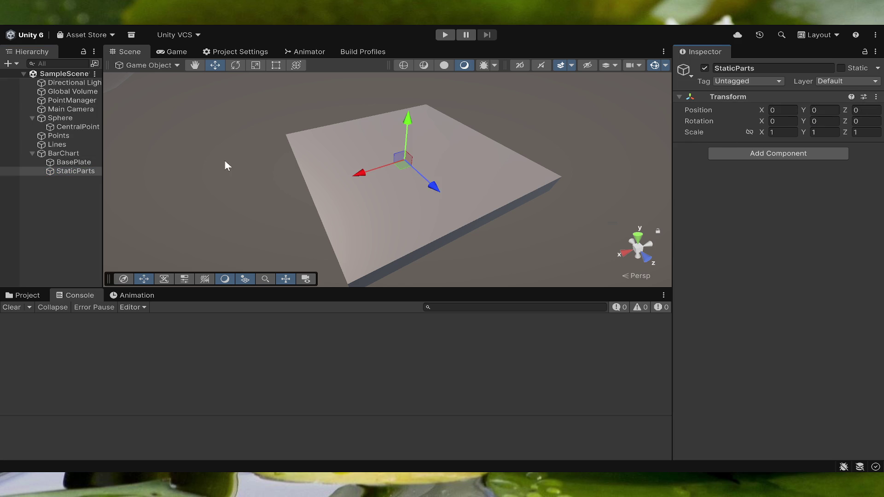
pyautogui.click(74, 161)
pyautogui.moveTo(67, 172); pyautogui.dragTo(67, 170)
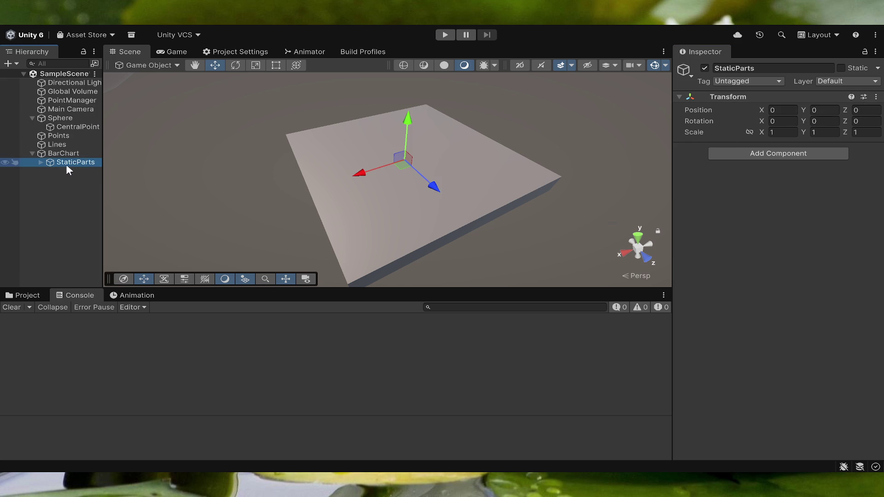
pyautogui.click(41, 162)
pyautogui.click(62, 167)
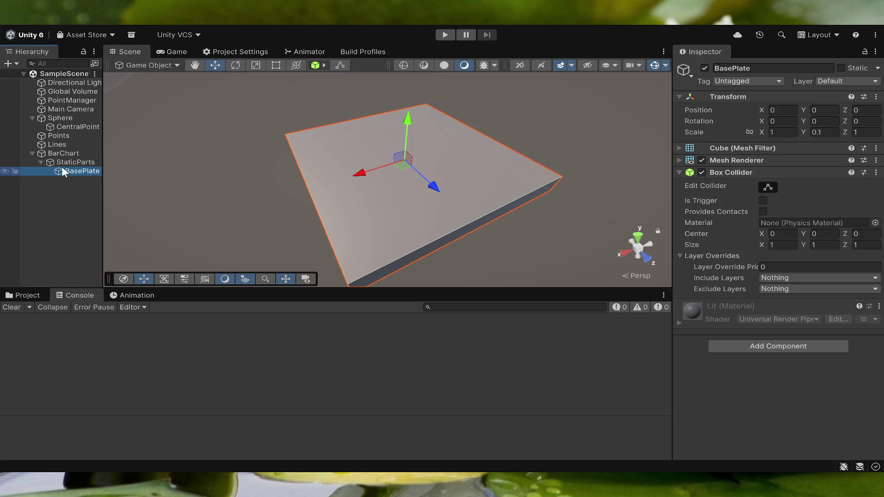
pyautogui.click(67, 162)
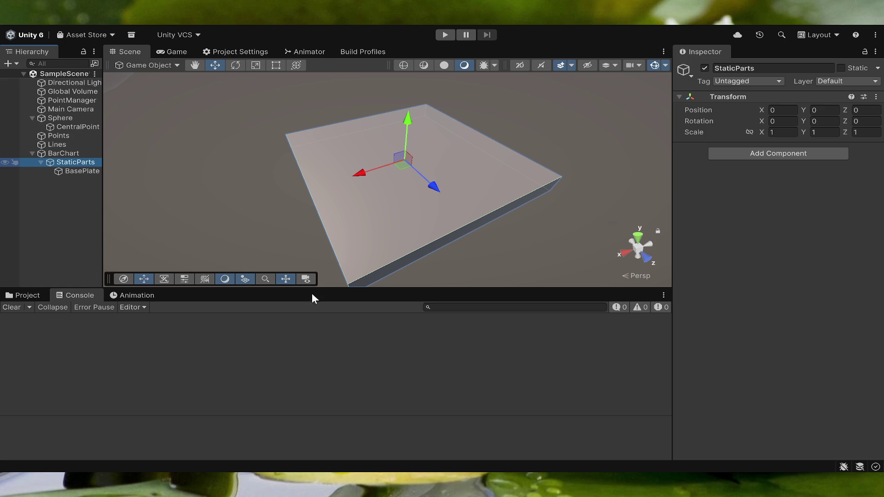
# - Add a cube under StaticParts and name it Wall
pyautogui.write('s')
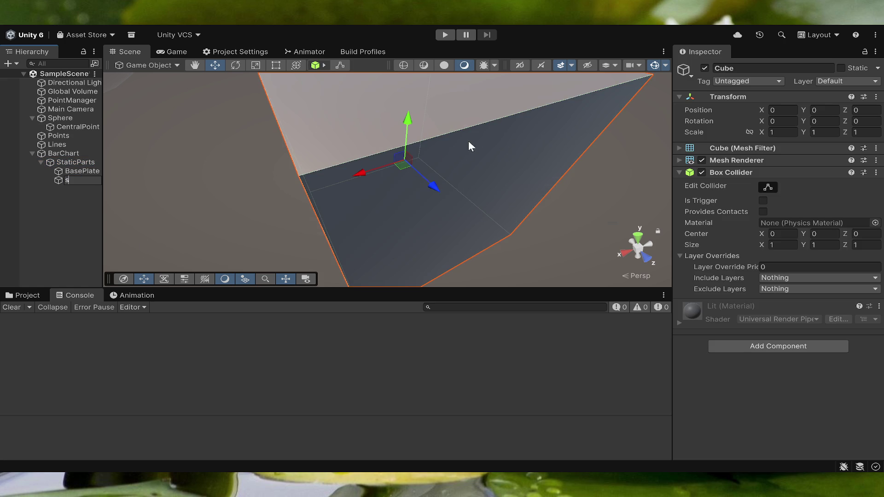
pyautogui.write('r')
pyautogui.press('BackSpace')
pyautogui.press('BackSpace')
pyautogui.press('BackSpace')
pyautogui.write('Wall')
pyautogui.press('Return')
# - Scale the Wall into a thin low panel with Scale X 1
pyautogui.press('e')
pyautogui.press('r')
pyautogui.moveTo(435, 187); pyautogui.dragTo(416, 177)
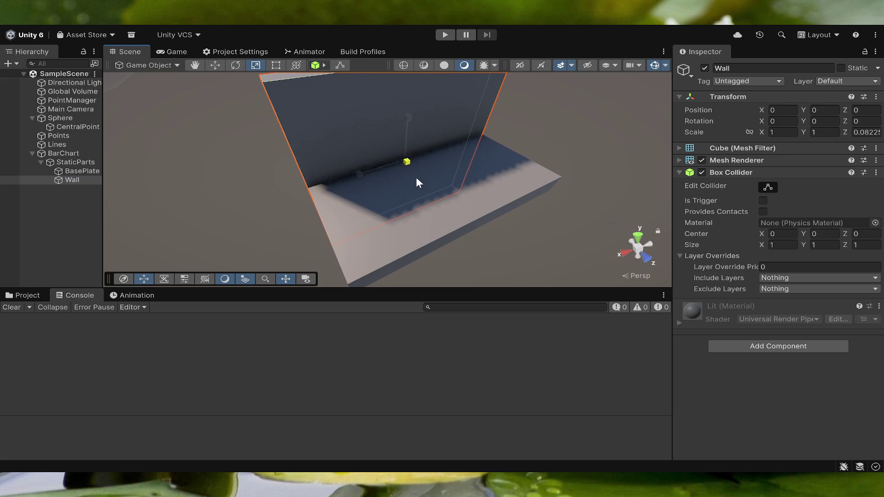
pyautogui.moveTo(408, 118); pyautogui.dragTo(406, 155)
pyautogui.moveTo(353, 165)
pyautogui.mouseDown()
pyautogui.moveTo(363, 174)
pyautogui.moveTo(355, 177)
pyautogui.mouseUp()
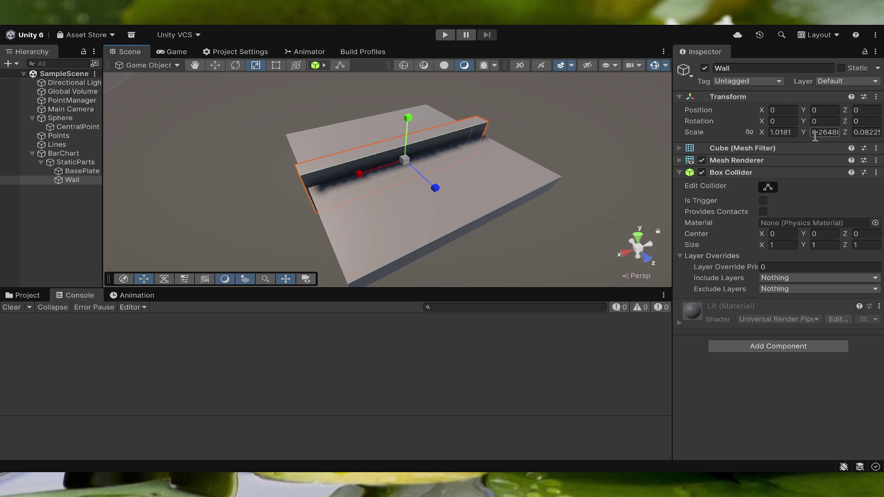
pyautogui.click(783, 132)
pyautogui.write('1')
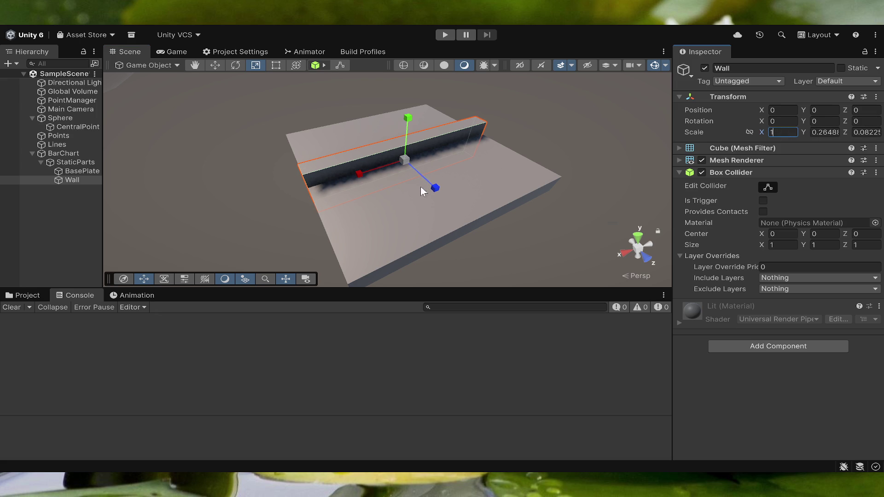
pyautogui.click(476, 185)
# - Move the Wall along Z and Y onto the base plate's edge
pyautogui.click(383, 153)
pyautogui.press('w')
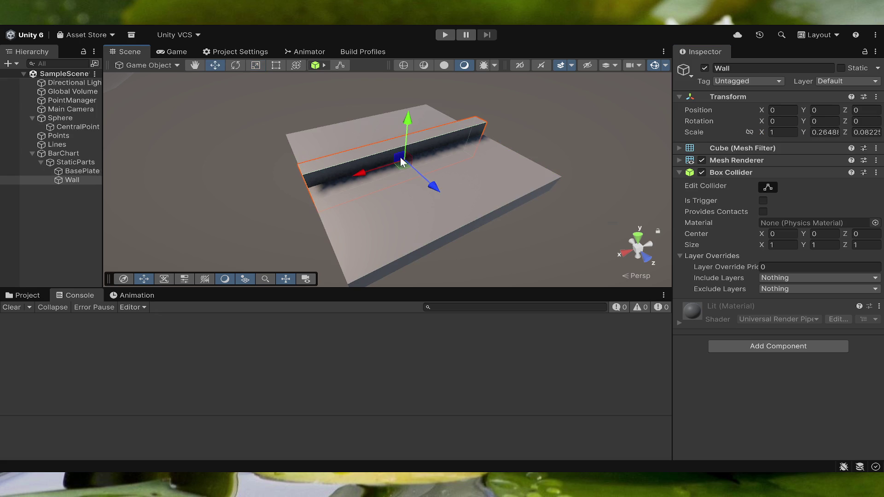
pyautogui.moveTo(429, 186)
pyautogui.mouseDown()
pyautogui.moveTo(472, 222)
pyautogui.moveTo(471, 265)
pyautogui.moveTo(488, 279)
pyautogui.moveTo(507, 254)
pyautogui.mouseUp()
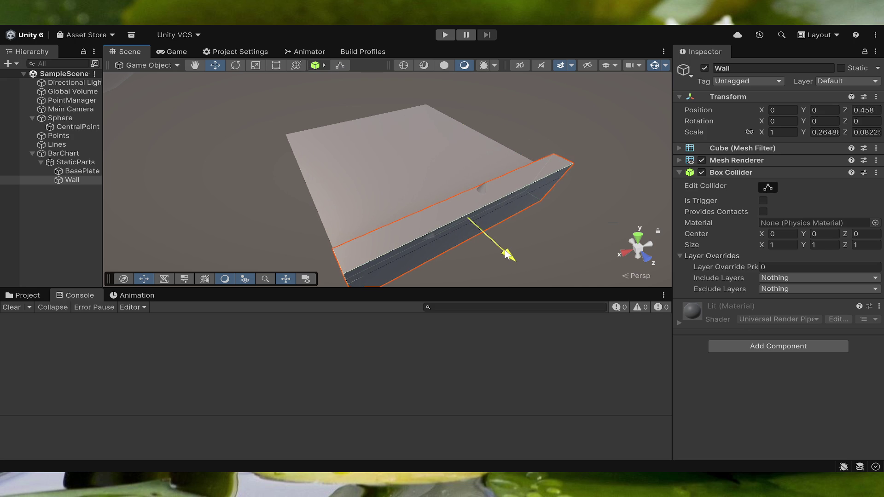
pyautogui.moveTo(309, 213)
pyautogui.keyDown('alt'); pyautogui.mouseDown()
pyautogui.moveTo(552, 184)
pyautogui.moveTo(511, 160)
pyautogui.moveTo(480, 123)
pyautogui.moveTo(507, 152)
pyautogui.moveTo(488, 153)
pyautogui.mouseUp(); pyautogui.keyUp('alt')
pyautogui.moveTo(446, 133)
pyautogui.mouseDown()
pyautogui.moveTo(434, 132)
pyautogui.moveTo(576, 170)
pyautogui.moveTo(568, 178)
pyautogui.moveTo(355, 166)
pyautogui.moveTo(244, 193)
pyautogui.moveTo(541, 230)
pyautogui.moveTo(509, 142)
pyautogui.moveTo(527, 124)
pyautogui.moveTo(519, 122)
pyautogui.mouseUp()
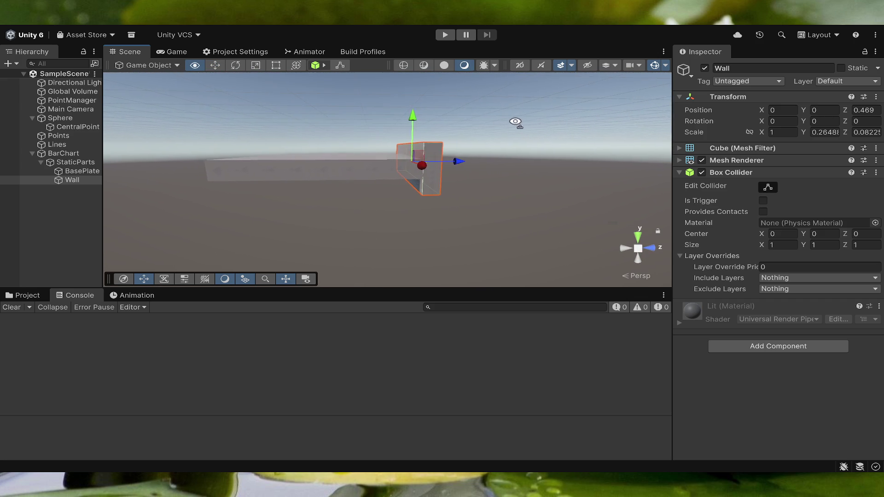
pyautogui.moveTo(414, 118); pyautogui.dragTo(414, 111)
pyautogui.moveTo(479, 166)
pyautogui.keyDown('alt'); pyautogui.mouseDown()
pyautogui.moveTo(493, 172)
pyautogui.moveTo(458, 168)
pyautogui.moveTo(511, 154)
pyautogui.moveTo(502, 155)
pyautogui.mouseUp(); pyautogui.keyUp('alt')
pyautogui.click(276, 151)
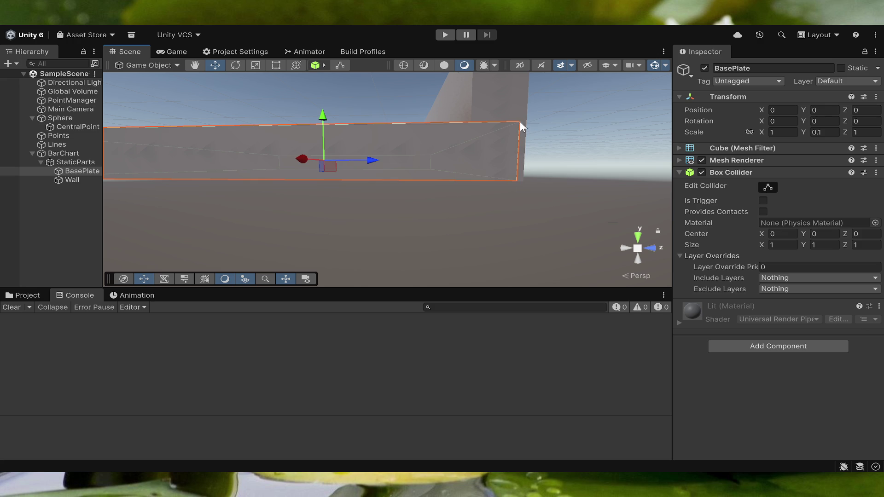
# - Set the Wall's Scale Y to 0.2 and Position Y to 0.05
pyautogui.click(509, 98)
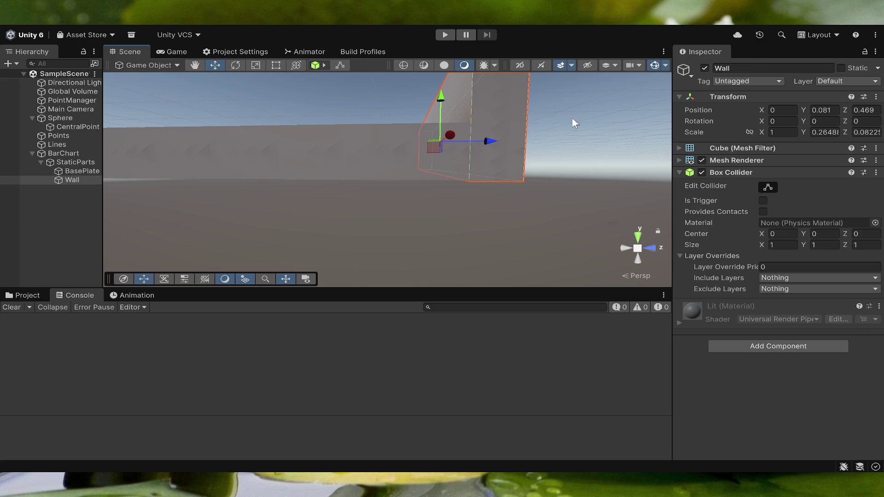
pyautogui.click(824, 132)
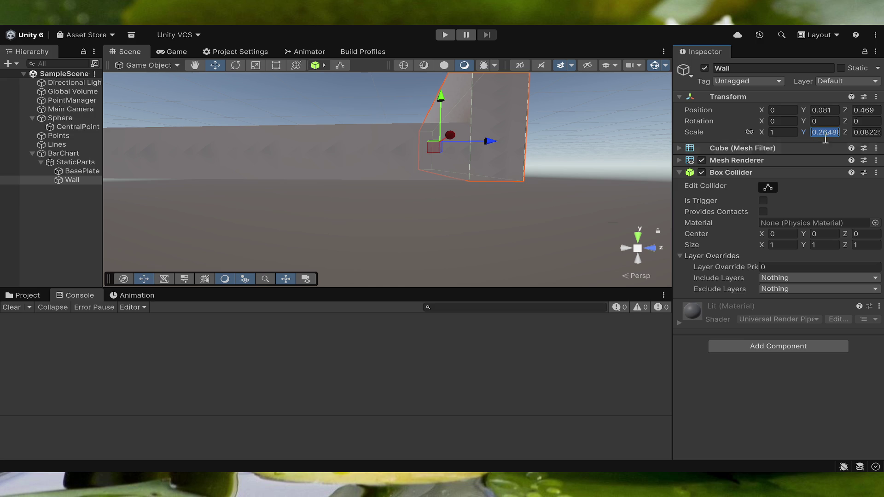
pyautogui.write('0.2')
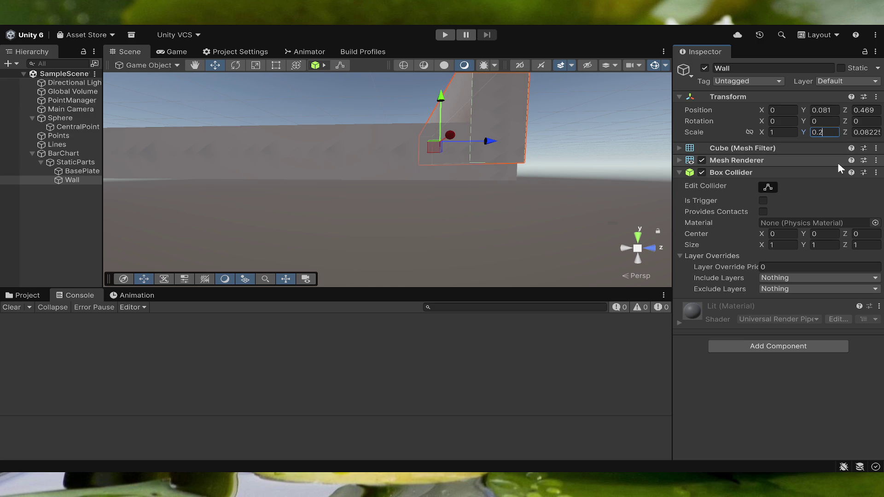
pyautogui.moveTo(441, 102); pyautogui.dragTo(439, 109)
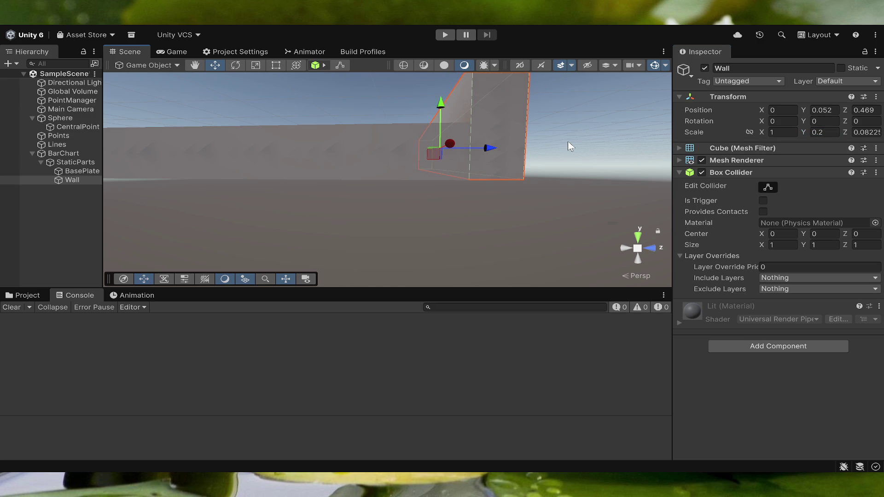
pyautogui.moveTo(441, 109); pyautogui.dragTo(441, 94)
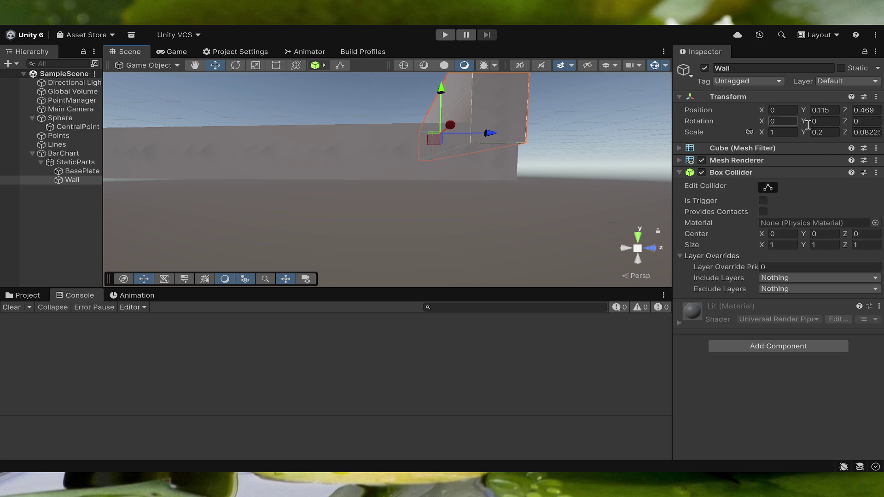
pyautogui.click(825, 110)
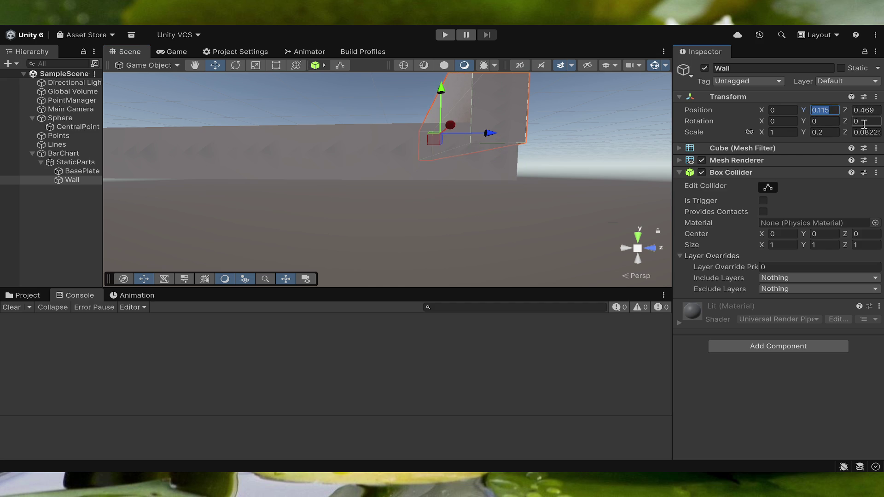
pyautogui.write('0.05')
# - Orbit to check the Wall from the side and return to perspective view
pyautogui.moveTo(511, 203)
pyautogui.mouseDown()
pyautogui.moveTo(535, 211)
pyautogui.moveTo(525, 192)
pyautogui.moveTo(594, 205)
pyautogui.mouseUp()
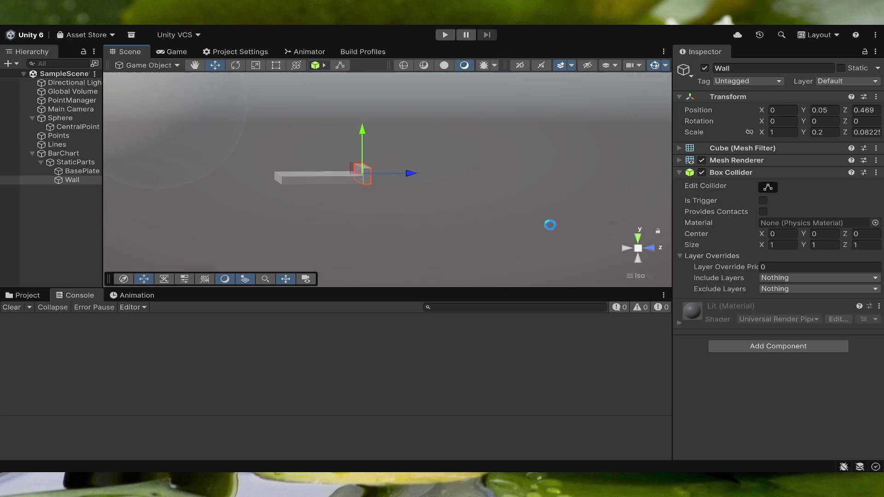
pyautogui.moveTo(400, 180)
pyautogui.mouseDown()
pyautogui.moveTo(406, 187)
pyautogui.moveTo(358, 176)
pyautogui.moveTo(382, 197)
pyautogui.moveTo(330, 166)
pyautogui.mouseUp()
pyautogui.click(638, 248)
pyautogui.click(330, 167)
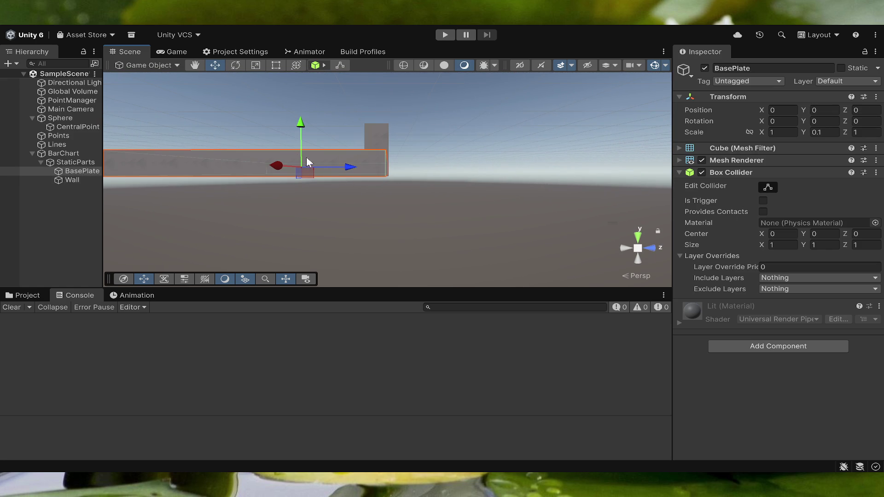
pyautogui.click(373, 150)
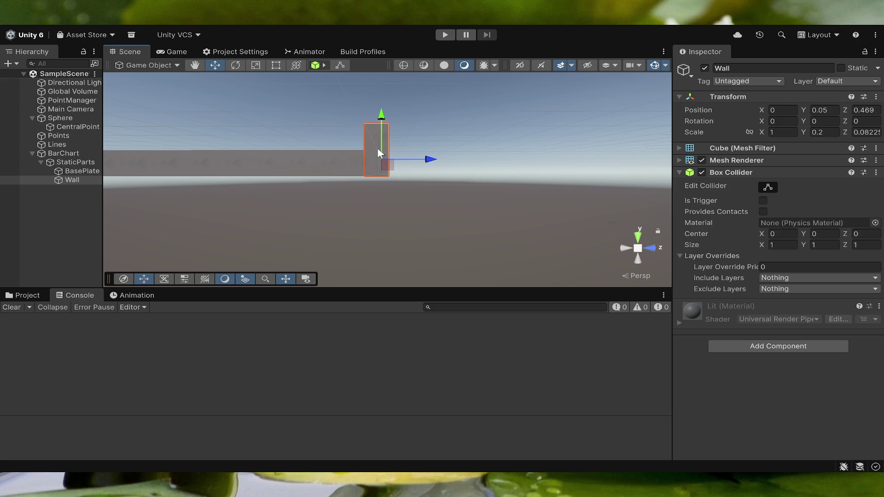
# - Try a Wall Y scale of 0.48, restore it to 0.2, and duplicate the Wall
pyautogui.click(817, 133)
pyautogui.write('0.48')
pyautogui.press('Return')
pyautogui.moveTo(811, 131); pyautogui.dragTo(805, 131)
pyautogui.click(830, 132)
pyautogui.write('0.2')
pyautogui.moveTo(286, 203)
pyautogui.mouseDown()
pyautogui.moveTo(360, 233)
pyautogui.moveTo(379, 303)
pyautogui.mouseUp()
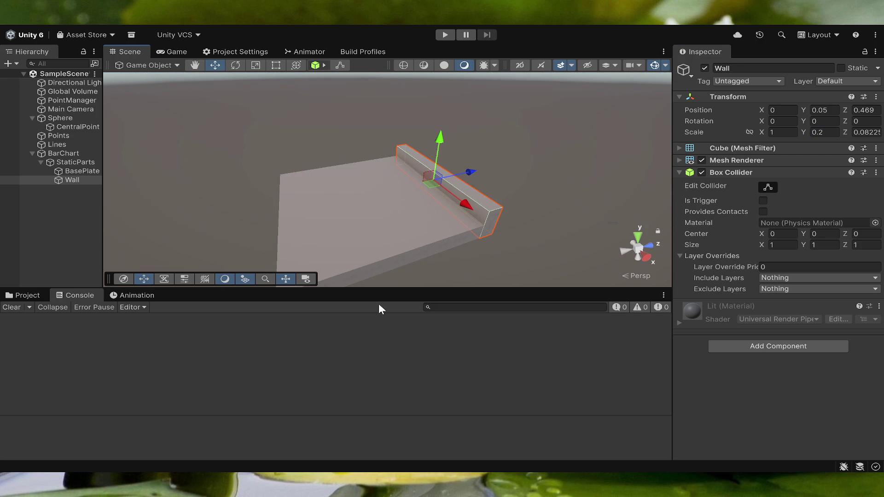
pyautogui.hotkey('ctrl', 'd')
# - Make Wall (1)'s Position Z -0.469 so it lines the plate's opposite edge
pyautogui.moveTo(459, 183)
pyautogui.mouseDown()
pyautogui.moveTo(327, 199)
pyautogui.moveTo(492, 179)
pyautogui.moveTo(480, 181)
pyautogui.mouseUp()
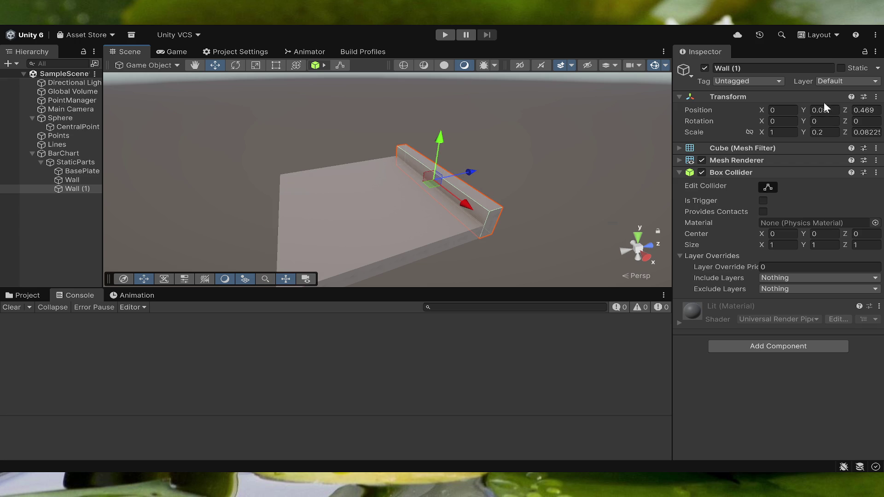
pyautogui.click(853, 111)
pyautogui.click(853, 111)
pyautogui.write('-')
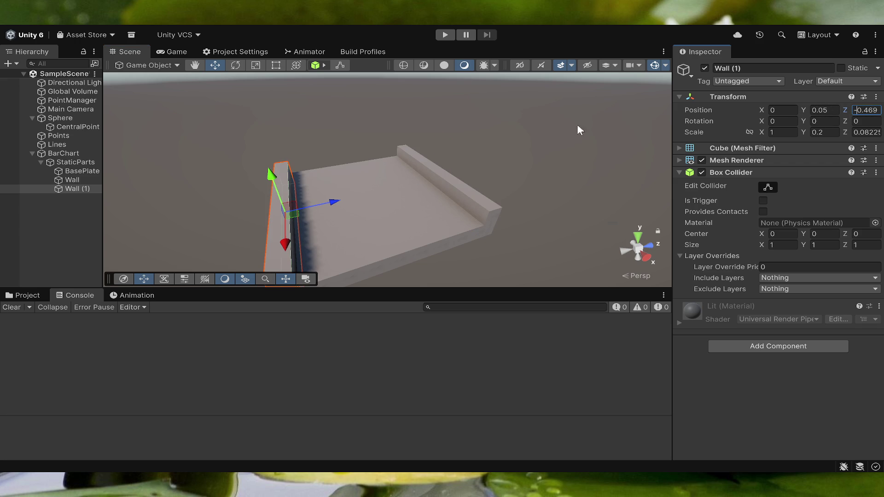
pyautogui.scroll(-5, 582, 151)
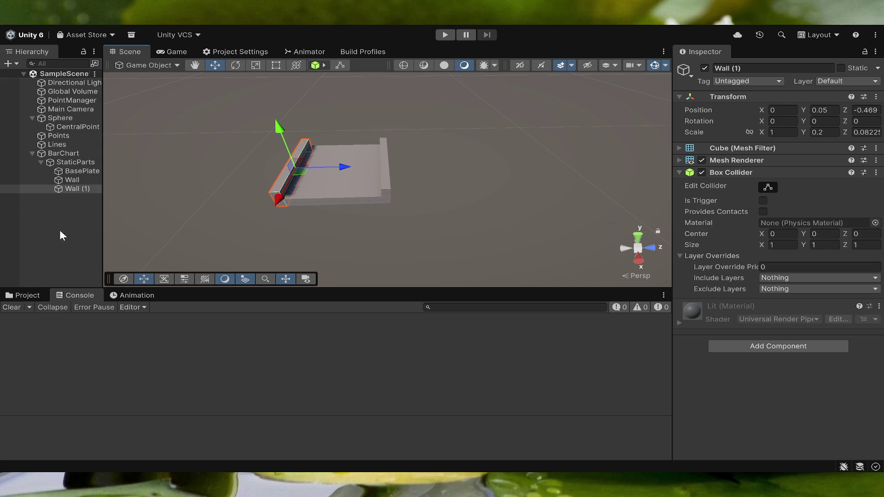
pyautogui.click(65, 212)
# - Duplicate Wall (1) into Wall (2) with Position X 0.469, Z 0 and Rotation Y 90
pyautogui.click(69, 187)
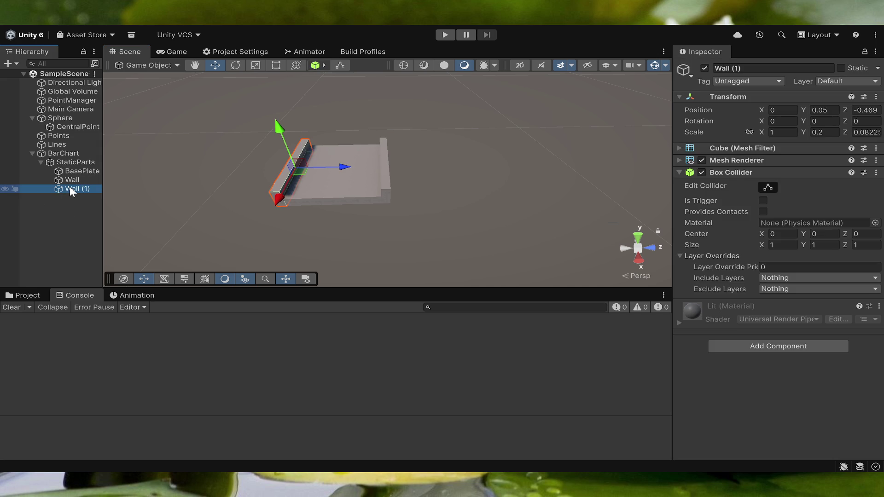
pyautogui.hotkey('ctrl', 'd')
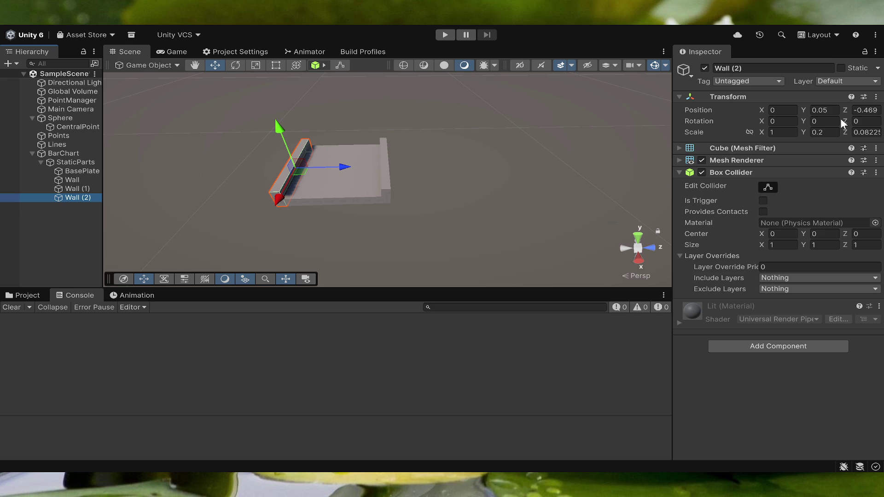
pyautogui.click(794, 109)
pyautogui.write('0.469')
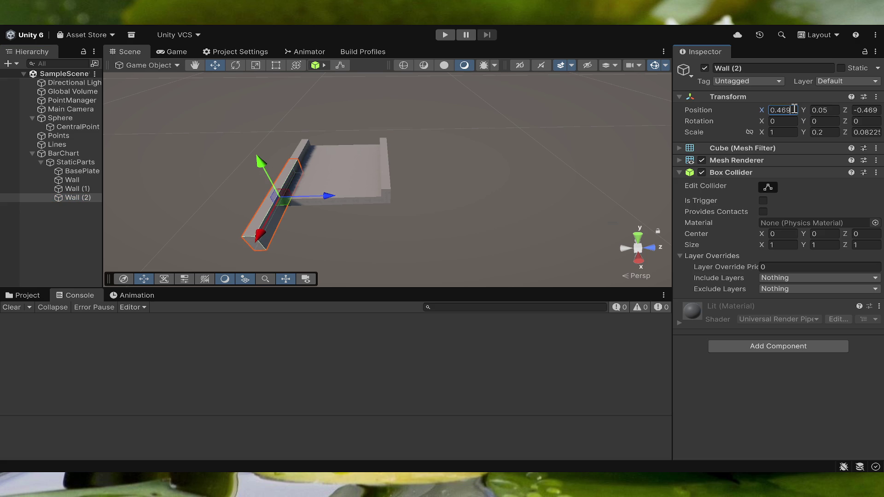
pyautogui.click(865, 110)
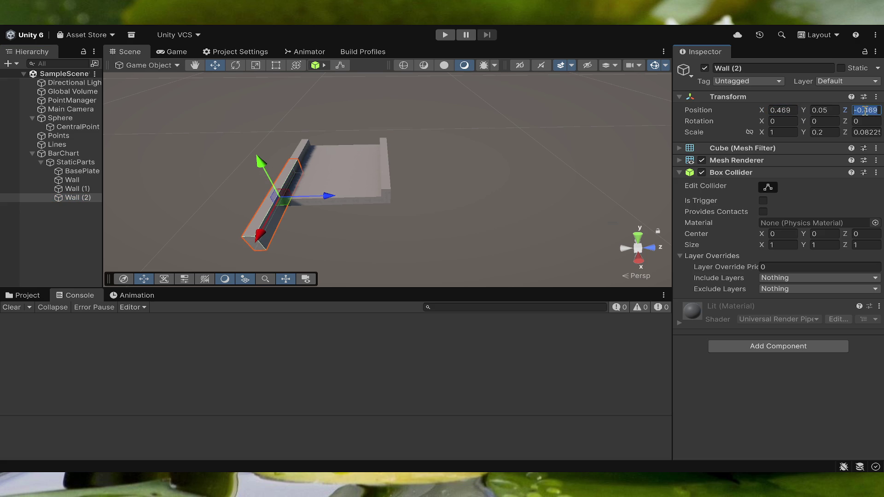
pyautogui.write('0')
pyautogui.click(831, 122)
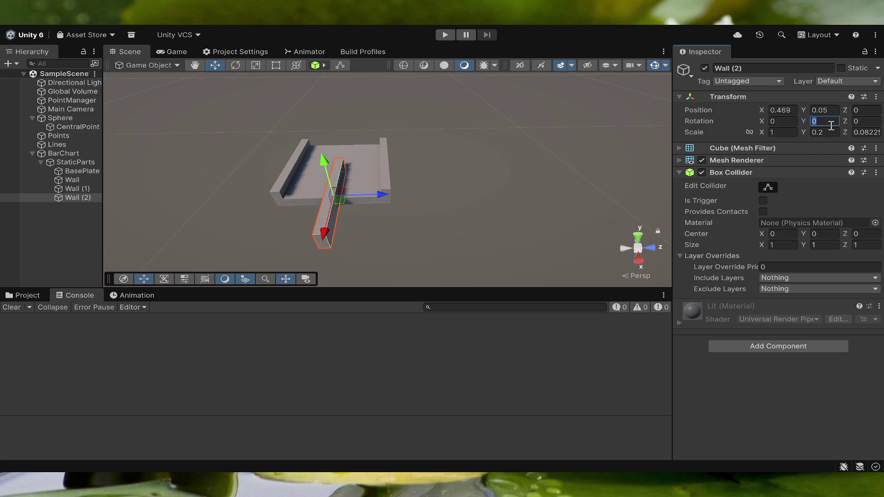
pyautogui.write('90')
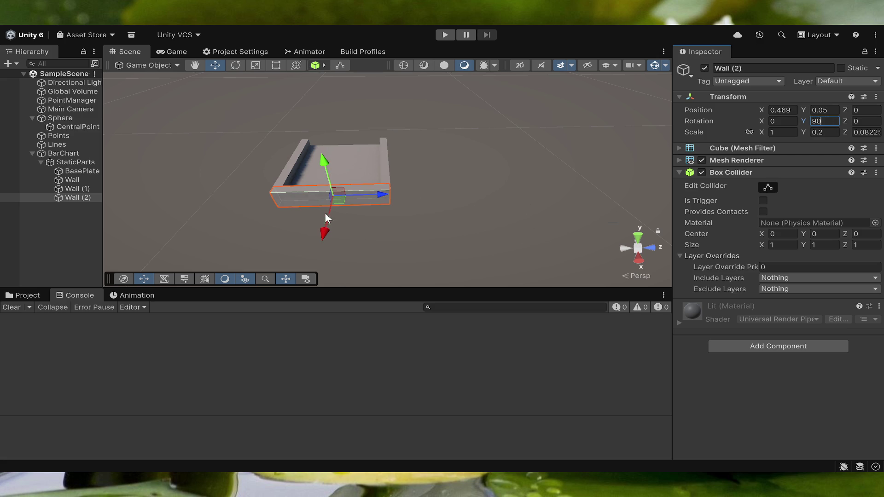
pyautogui.click(770, 108)
# - Set Wall (2) X to -0.469 and duplicate it as Wall (3) at X 0.469
pyautogui.write('-0.469')
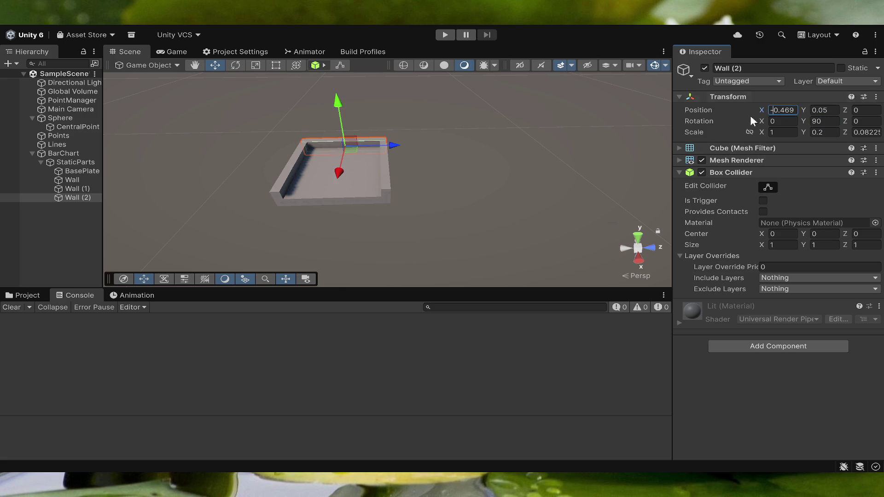
pyautogui.click(67, 198)
pyautogui.hotkey('ctrl', 'd')
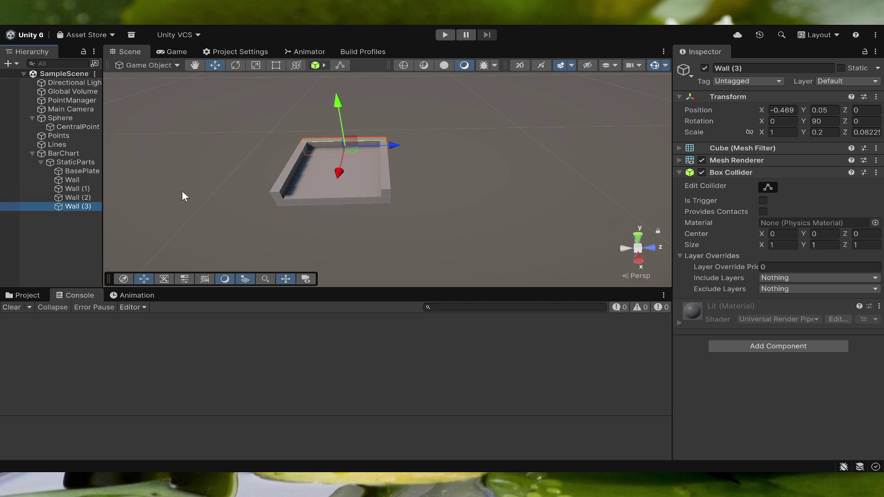
pyautogui.click(783, 110)
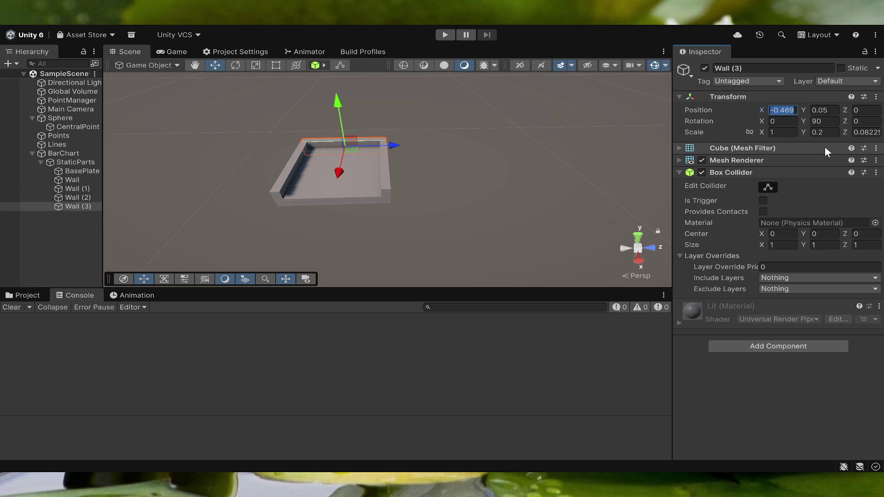
pyautogui.press('Left')
pyautogui.press('Delete')
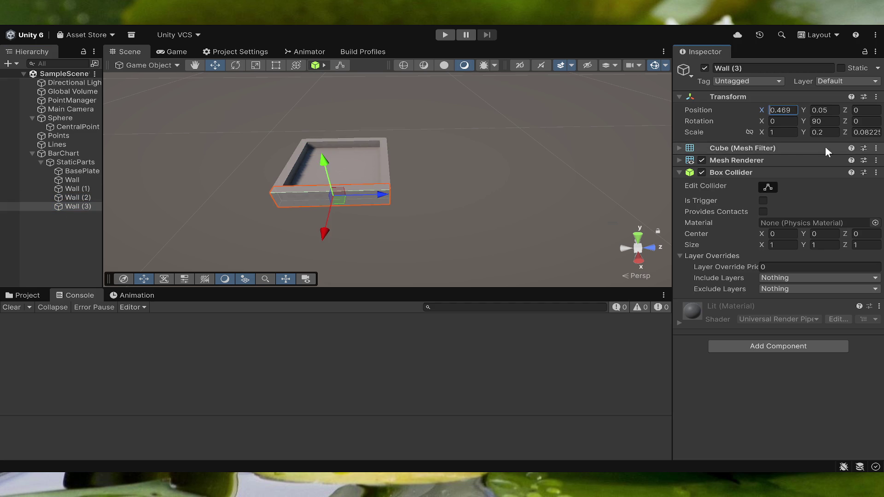
# - Orbit around the finished tray and show the Project assets
pyautogui.moveTo(582, 175)
pyautogui.mouseDown()
pyautogui.moveTo(400, 174)
pyautogui.moveTo(277, 153)
pyautogui.moveTo(365, 201)
pyautogui.moveTo(371, 221)
pyautogui.moveTo(329, 220)
pyautogui.mouseUp()
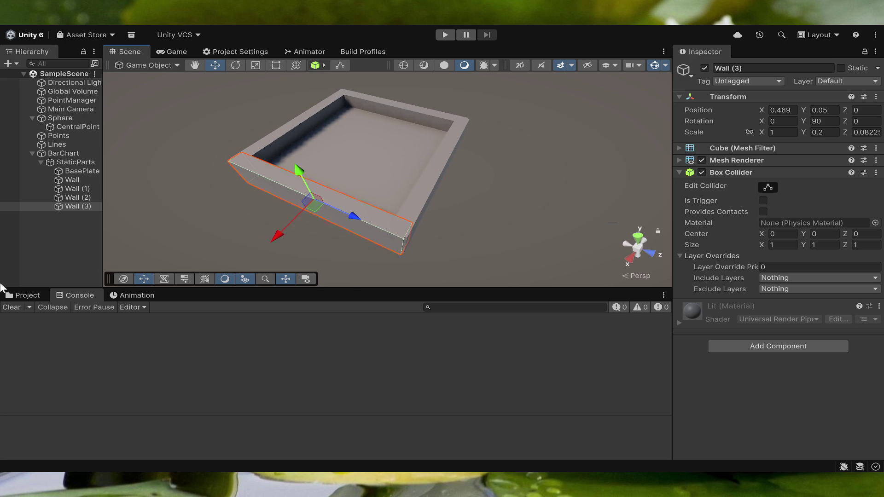
pyautogui.click(8, 297)
pyautogui.click(454, 408)
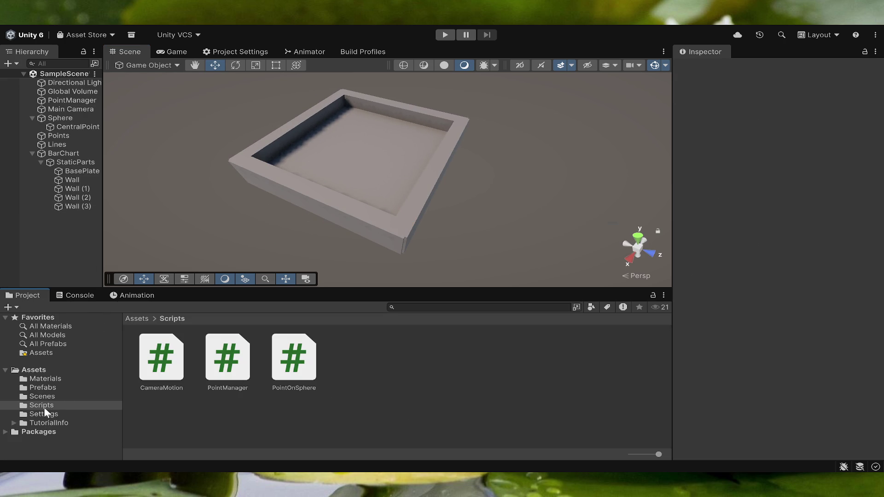
# - Create mat_BarChartBase in Assets/Materials and apply it to the base plate and four walls
pyautogui.click(48, 379)
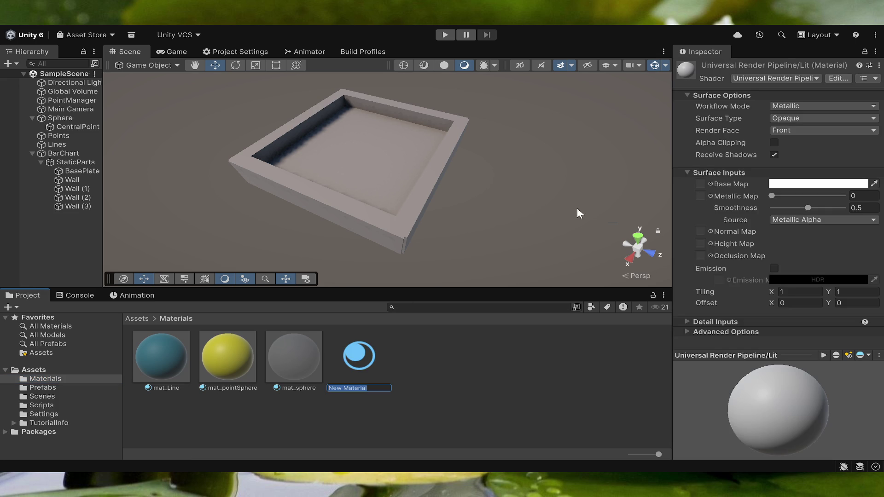
pyautogui.write('mat_')
pyautogui.write('BarChar')
pyautogui.write('t')
pyautogui.write('Base')
pyautogui.press('Return')
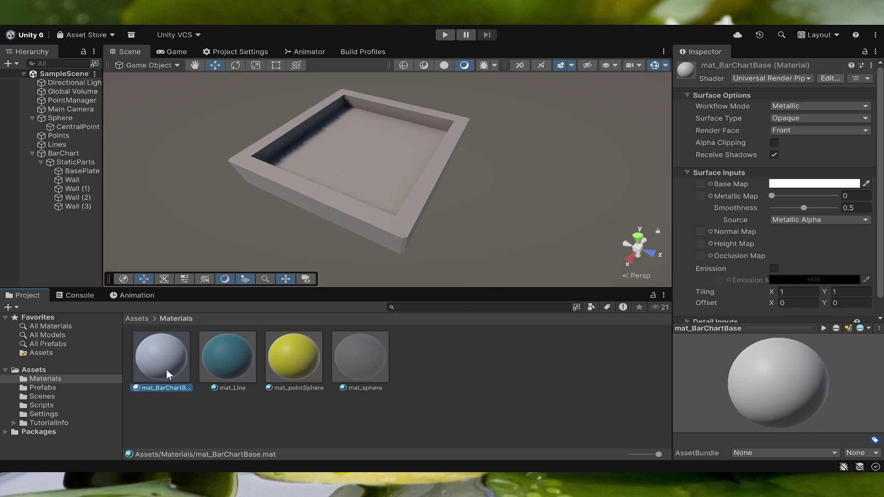
pyautogui.moveTo(167, 369); pyautogui.dragTo(351, 173)
pyautogui.moveTo(143, 364)
pyautogui.mouseDown()
pyautogui.moveTo(338, 225)
pyautogui.moveTo(207, 195)
pyautogui.moveTo(268, 151)
pyautogui.mouseUp()
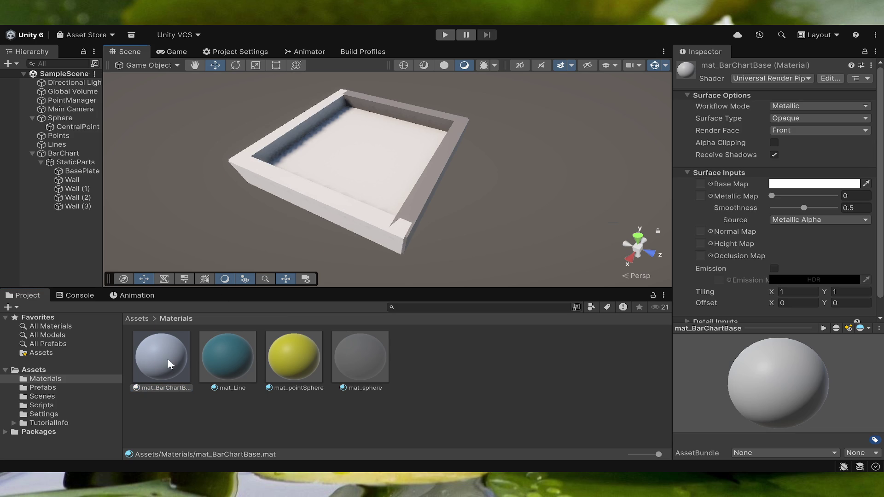
pyautogui.moveTo(171, 365); pyautogui.dragTo(424, 198)
pyautogui.moveTo(192, 347)
pyautogui.mouseDown()
pyautogui.moveTo(360, 183)
pyautogui.moveTo(405, 118)
pyautogui.mouseUp()
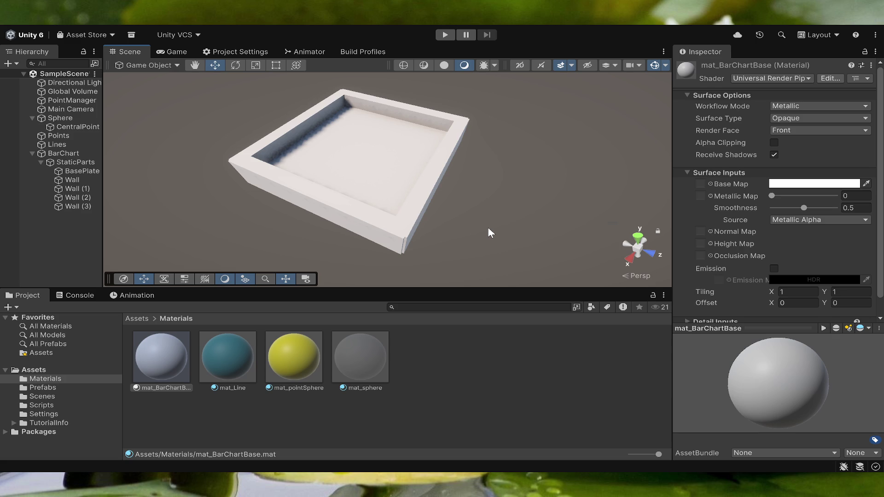
# - Nudge Wall (3) slightly along X, then select Wall (2) and the base plate
pyautogui.click(338, 212)
pyautogui.moveTo(275, 237); pyautogui.dragTo(277, 238)
pyautogui.click(404, 108)
pyautogui.click(376, 164)
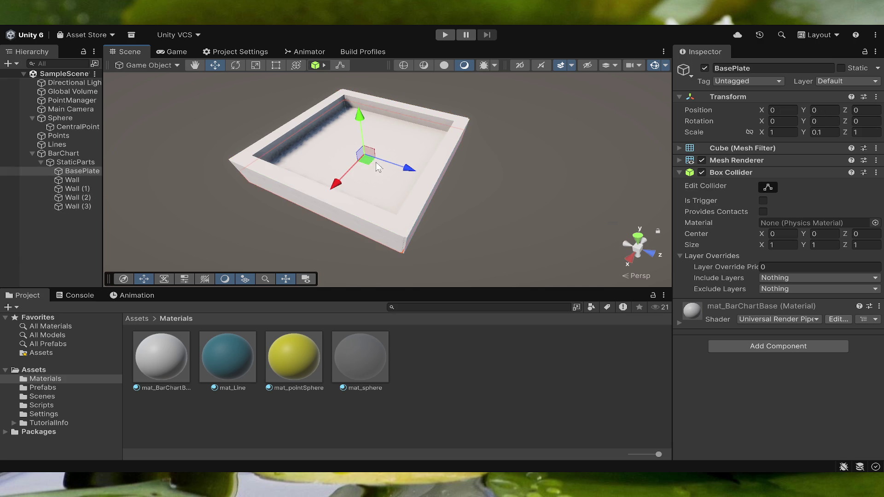
pyautogui.click(328, 195)
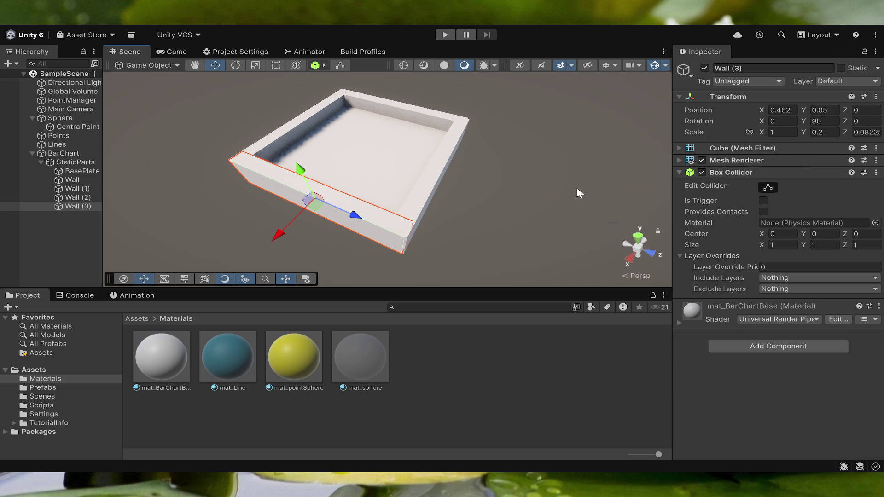
pyautogui.press('Up')
pyautogui.press('Up')
pyautogui.press('Up')
pyautogui.press('Down')
pyautogui.press('Down')
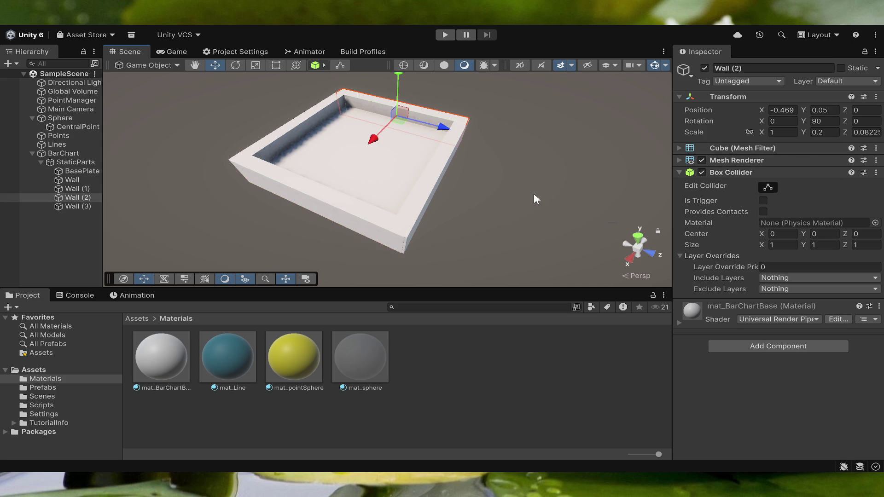
pyautogui.press('Down')
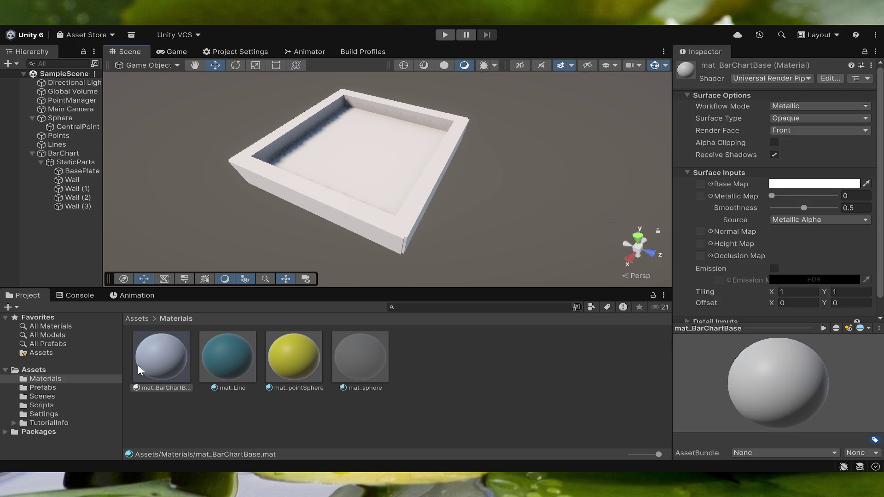
pyautogui.click(364, 214)
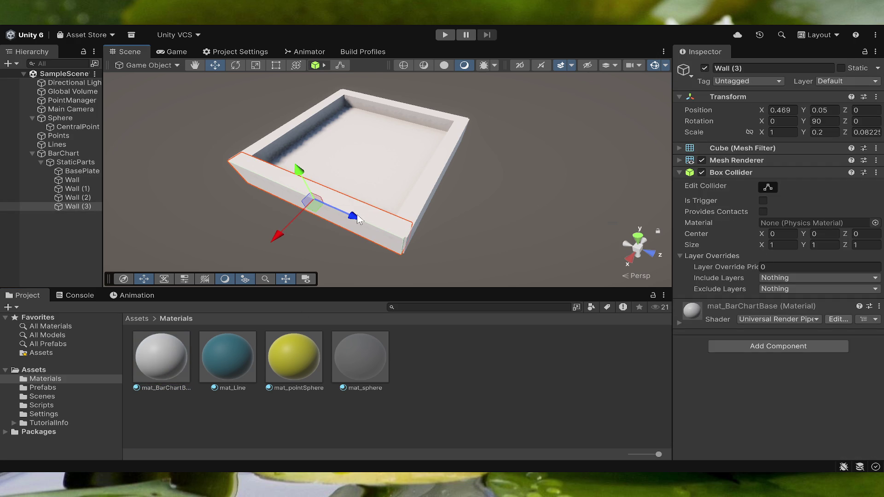
pyautogui.click(383, 177)
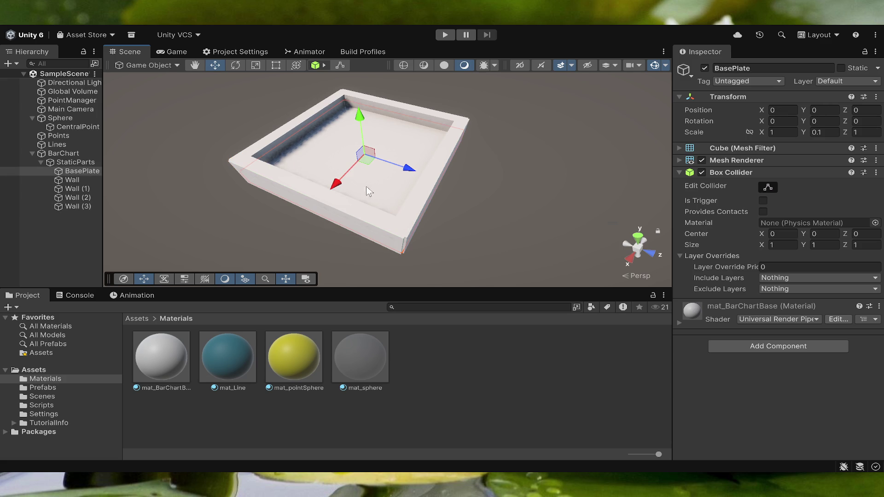
pyautogui.click(340, 217)
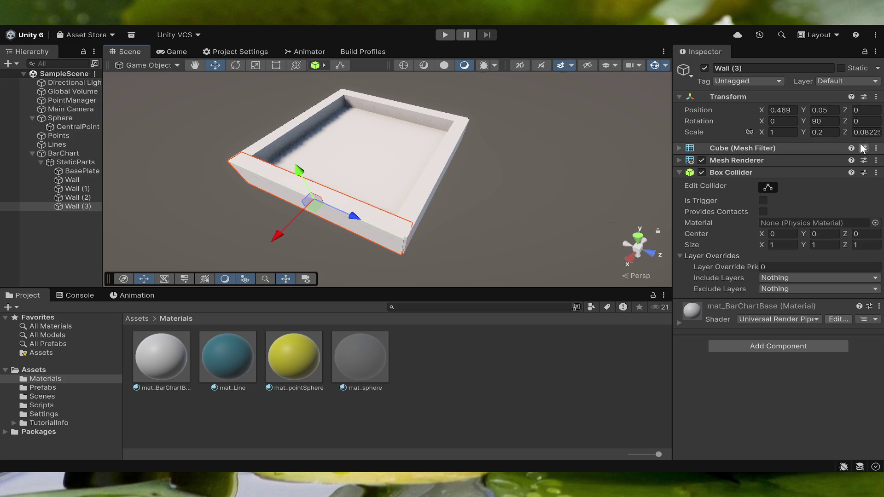
# - Give the front wall Z scale 0.08 and X 0.46, then position the right wall in Z and the back wall at X -0.46
pyautogui.click(873, 133)
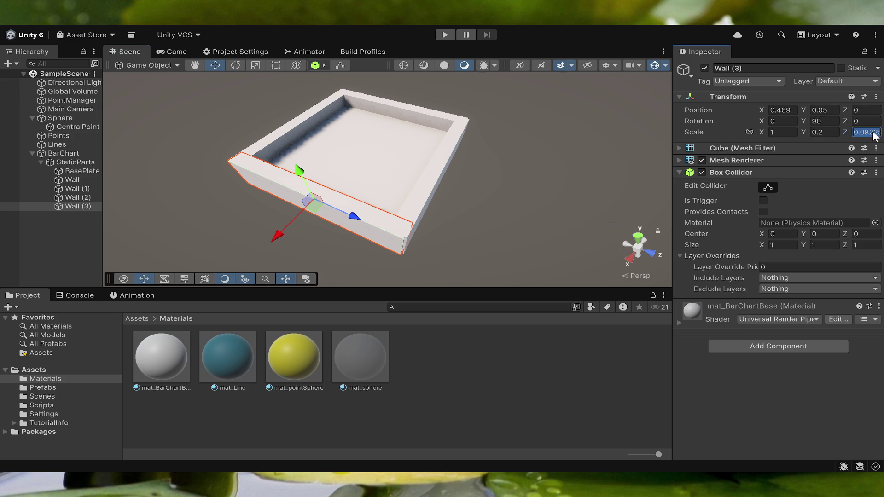
pyautogui.write('0.08')
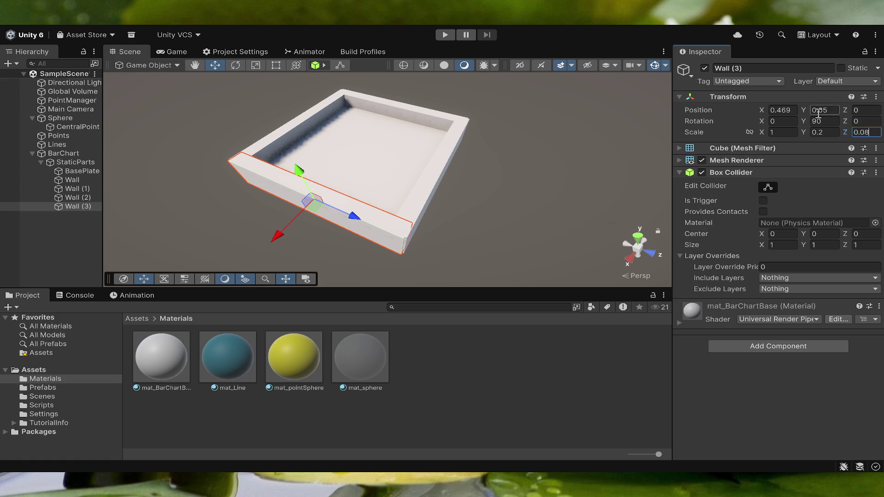
pyautogui.click(791, 109)
pyautogui.press('BackSpace')
pyautogui.click(443, 164)
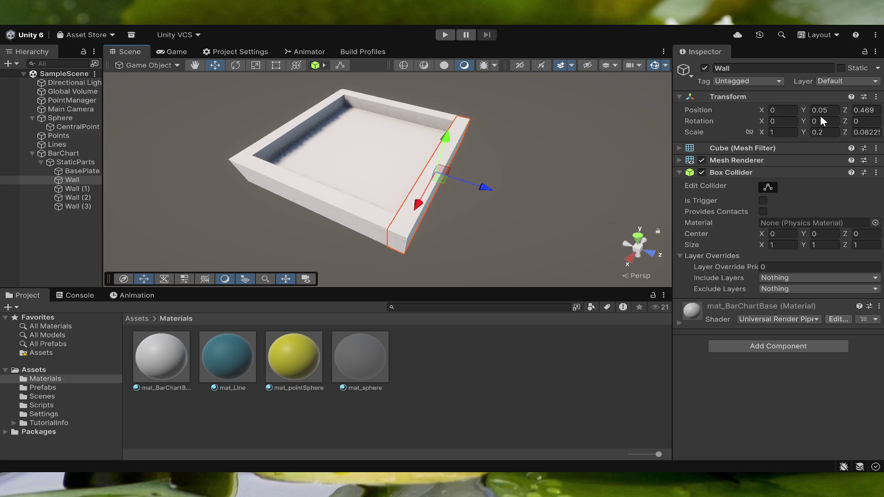
pyautogui.click(879, 111)
pyautogui.write('0.46')
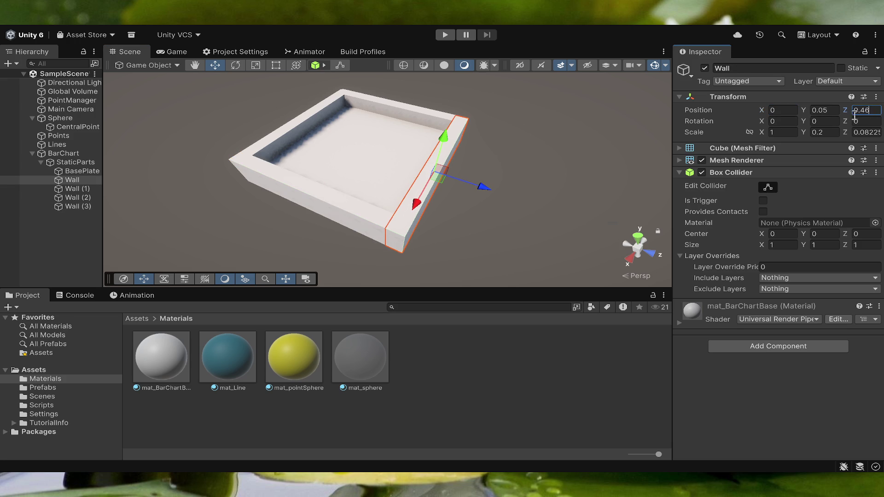
pyautogui.click(405, 104)
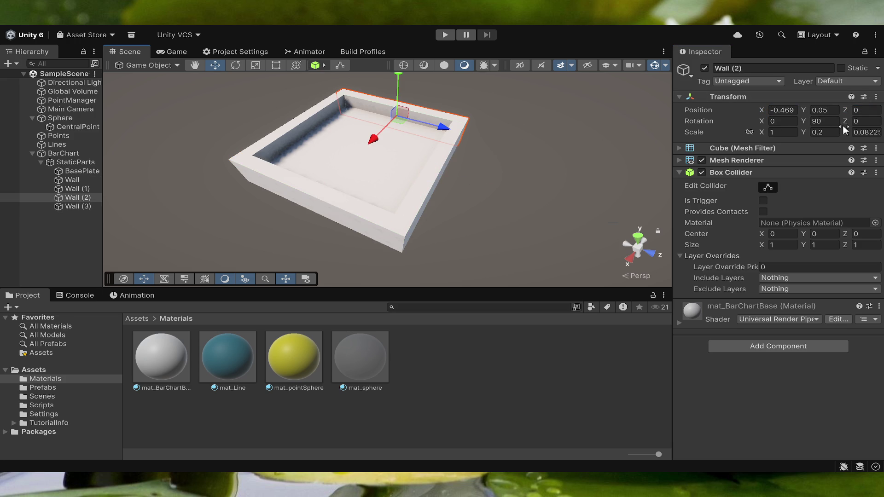
pyautogui.click(797, 110)
pyautogui.press('BackSpace')
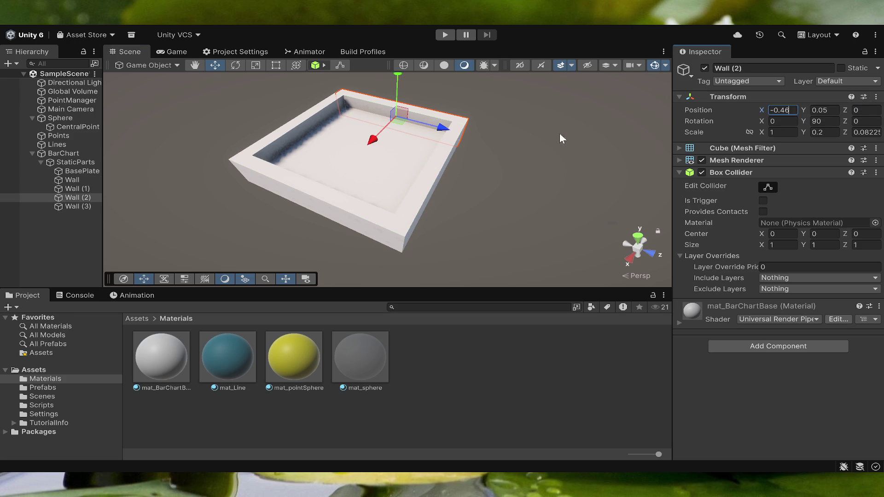
# - Set the left wall's Z position to -0.46, and give the left, back and right walls Z scale 0.08
pyautogui.click(278, 138)
pyautogui.click(868, 110)
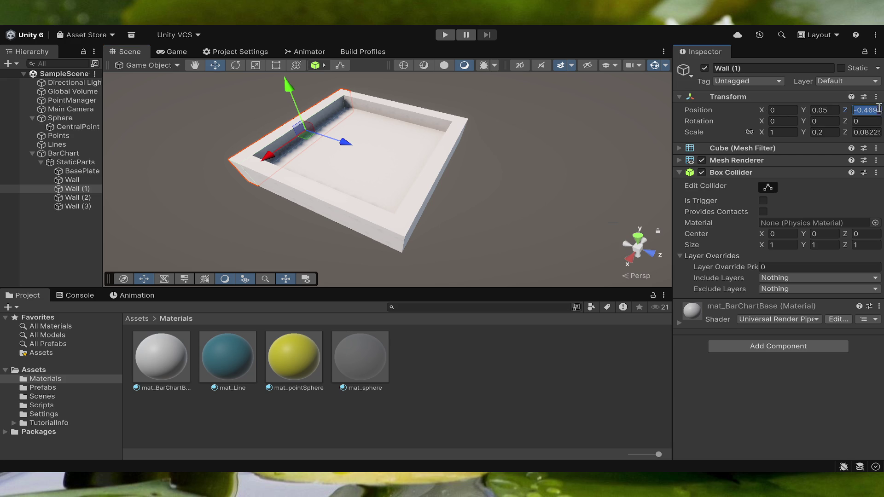
pyautogui.press('BackSpace')
pyautogui.click(872, 132)
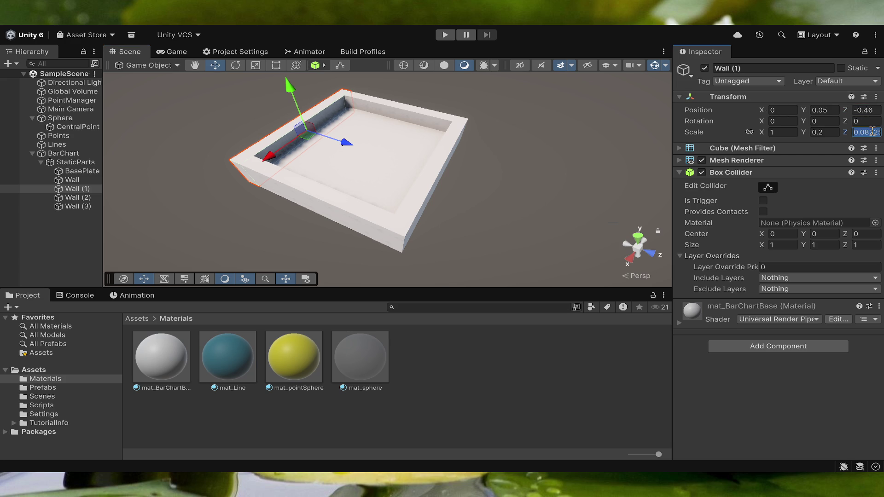
pyautogui.press('BackSpace')
pyautogui.press('BackSpace')
pyautogui.press('BackSpace')
pyautogui.click(408, 115)
pyautogui.click(859, 133)
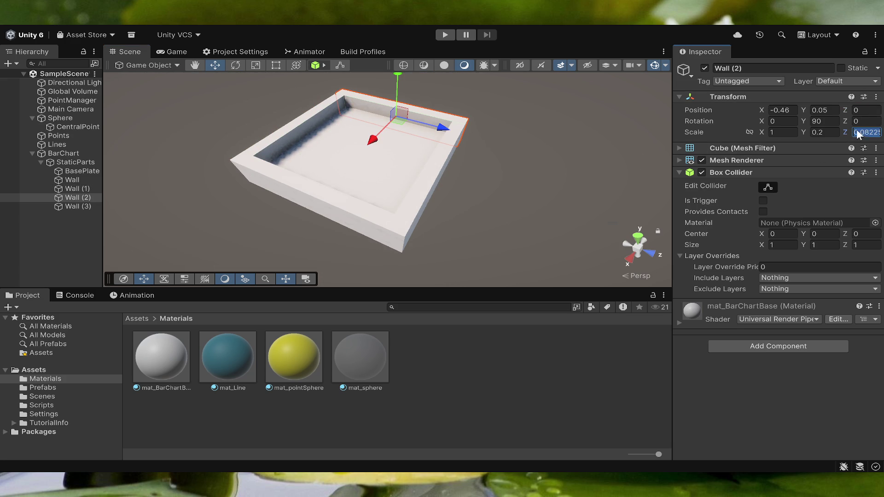
pyautogui.write('0.08')
pyautogui.click(442, 188)
pyautogui.click(862, 133)
pyautogui.write('0.08')
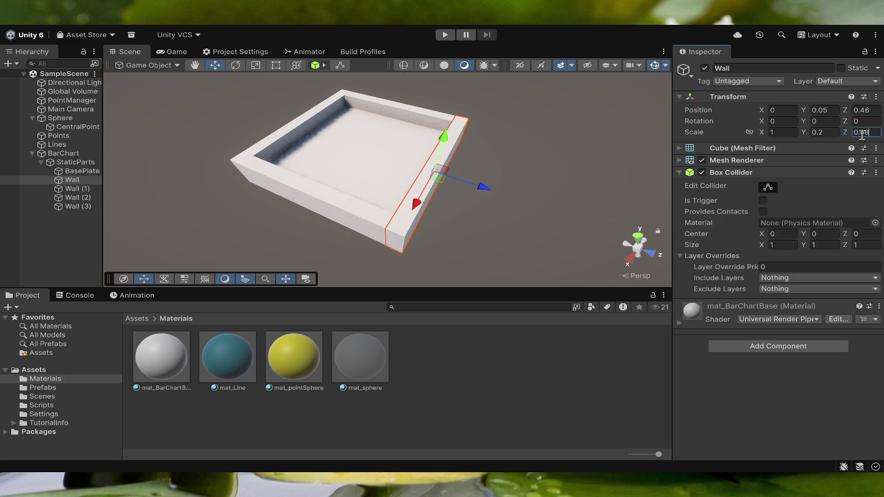
pyautogui.click(168, 353)
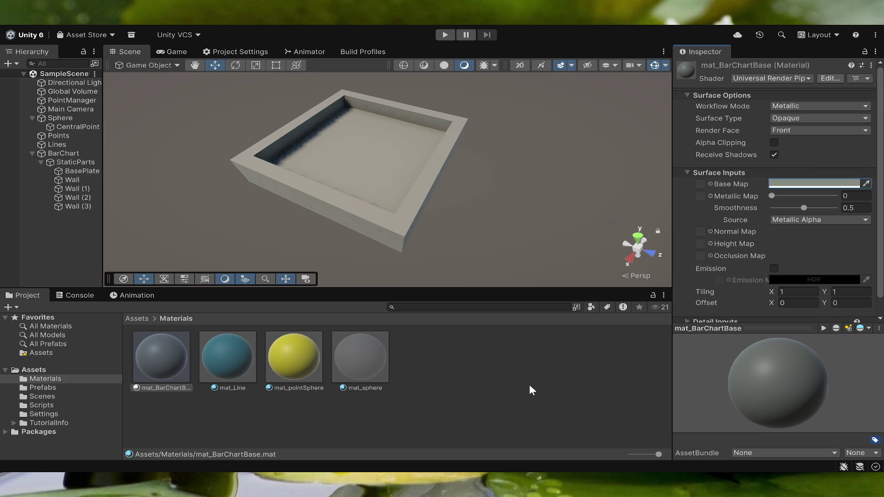
# - Deselect the now light-grey mat_BarChartBase in the Materials folder
pyautogui.click(482, 396)
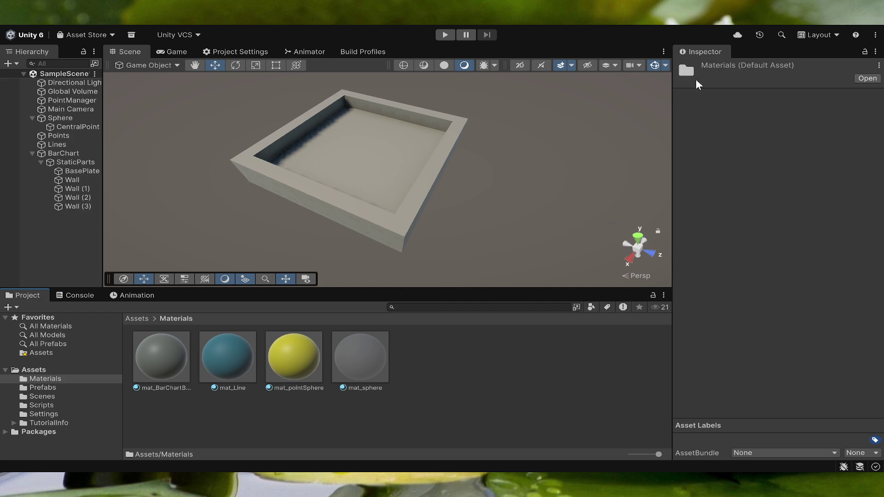
# - Name the first new material mat_highestBar
pyautogui.write('mat_')
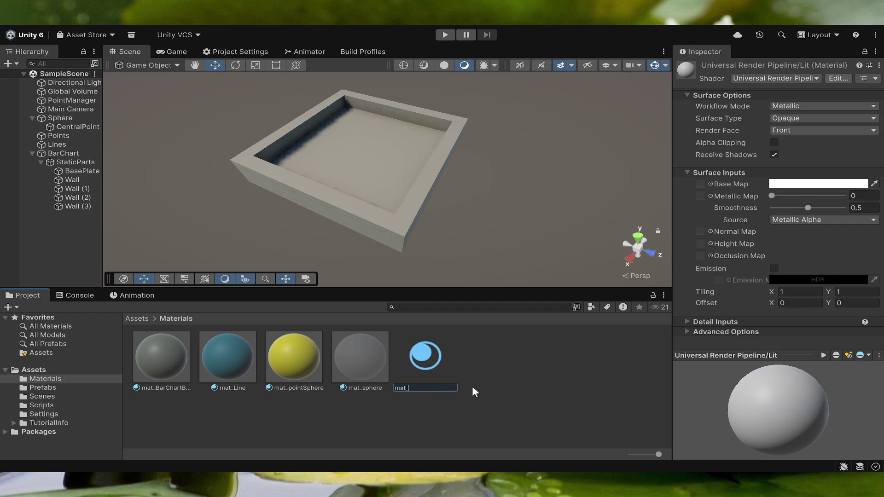
pyautogui.write('highlig')
pyautogui.press('BackSpace')
pyautogui.press('BackSpace')
pyautogui.press('BackSpace')
pyautogui.press('BackSpace')
pyautogui.press('BackSpace')
pyautogui.write('ighestBar')
pyautogui.press('Return')
pyautogui.click(494, 376)
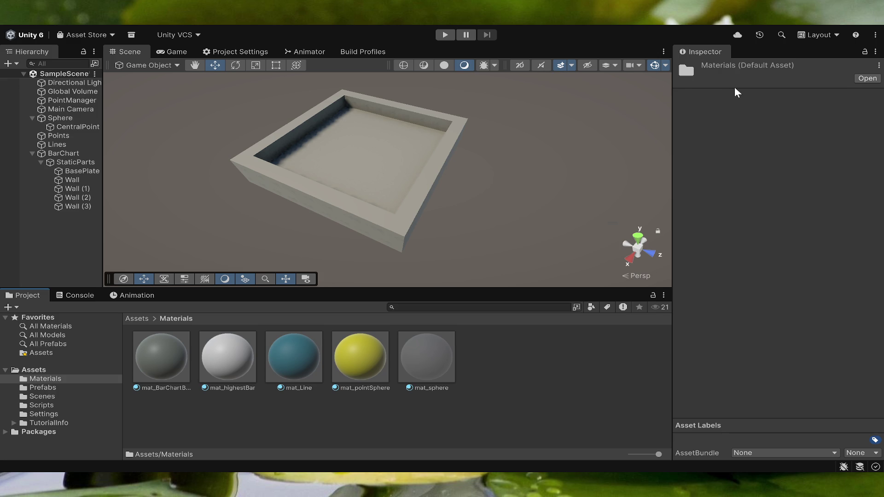
# - Name the second new material mat_defaultBar
pyautogui.write('ma')
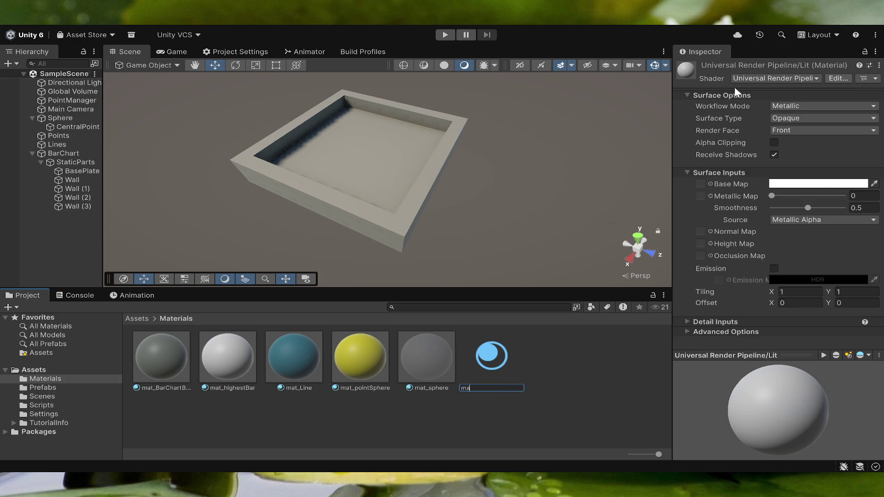
pyautogui.write('t_default')
pyautogui.write('_0')
pyautogui.press('BackSpace')
pyautogui.press('BackSpace')
pyautogui.write('Bar')
pyautogui.press('Return')
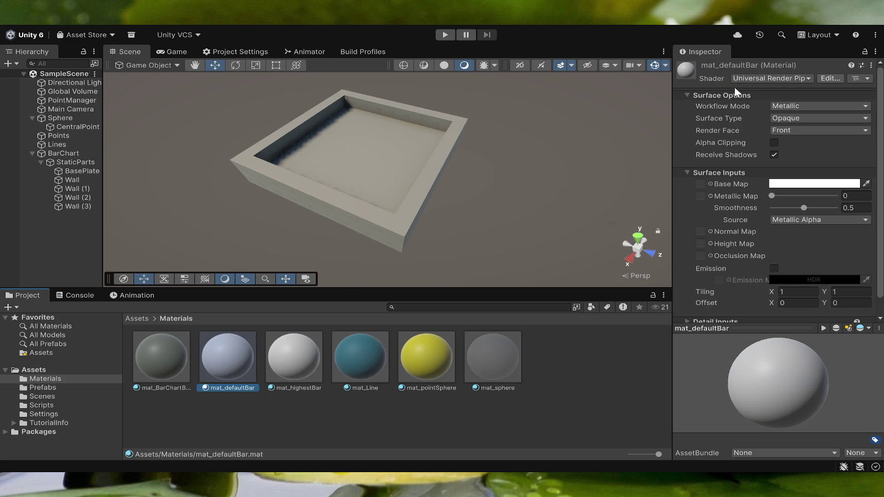
# - Apply mat_highestBar to the front wall as a preview and enable its Emission
pyautogui.click(286, 358)
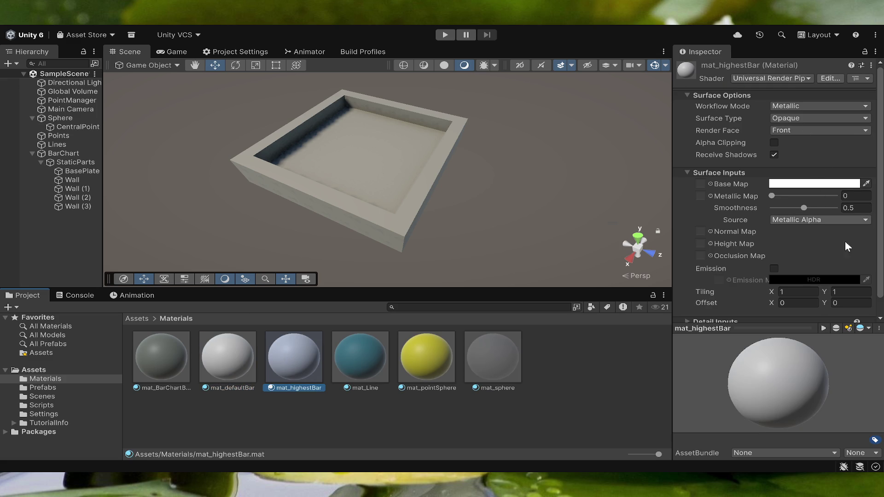
pyautogui.click(774, 269)
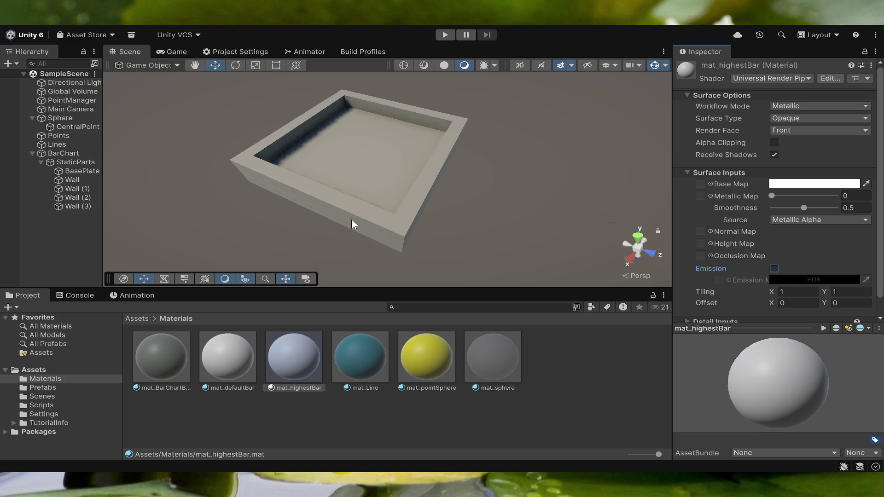
pyautogui.click(284, 362)
pyautogui.moveTo(291, 361)
pyautogui.mouseDown()
pyautogui.moveTo(316, 213)
pyautogui.moveTo(327, 213)
pyautogui.mouseUp()
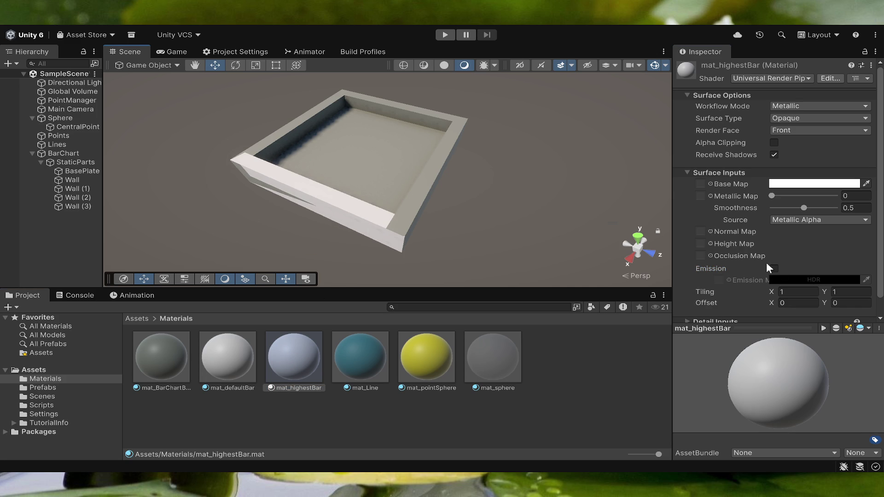
pyautogui.click(775, 268)
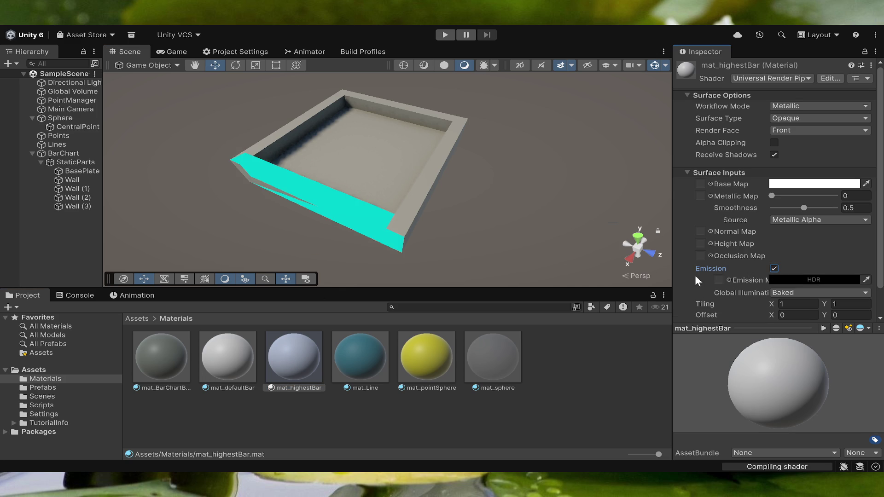
# - Set mat_highestBar's emission HDR colour to bright yellow and its base colour to yellow
pyautogui.click(213, 355)
pyautogui.click(285, 346)
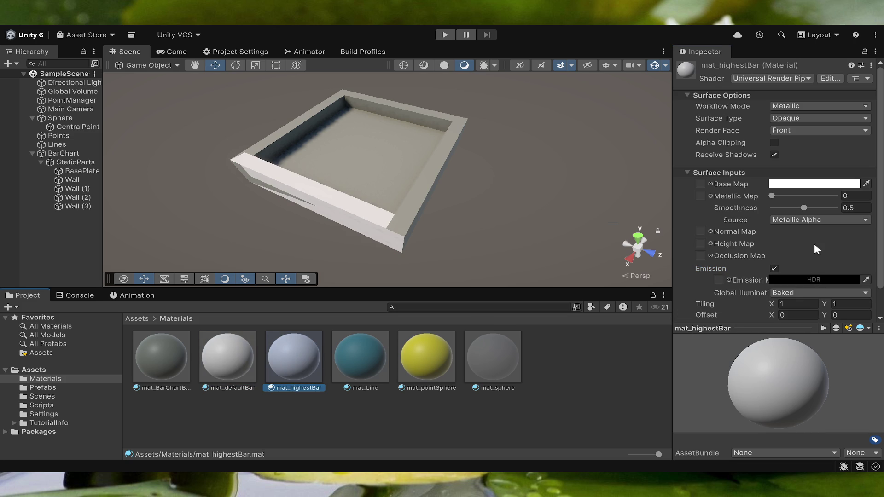
pyautogui.scroll(-2, 830, 267)
pyautogui.click(831, 249)
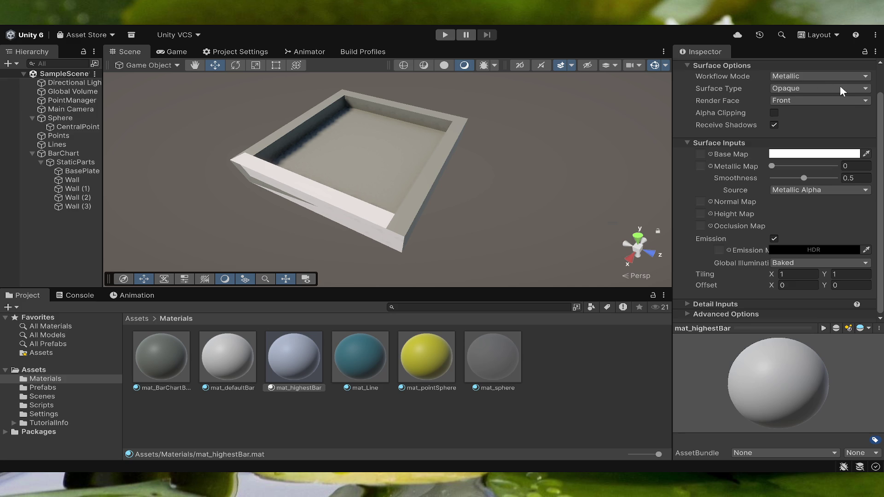
pyautogui.hotkey('ctrl', 'v')
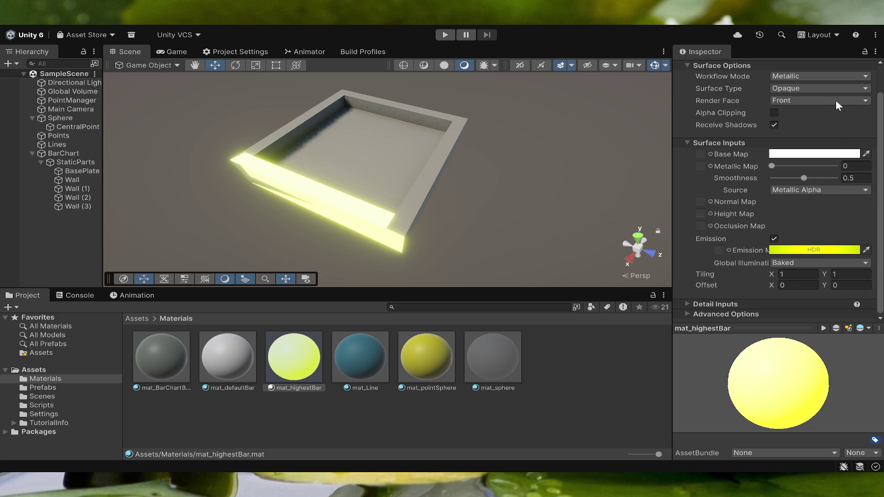
pyautogui.hotkey('ctrl', 'z')
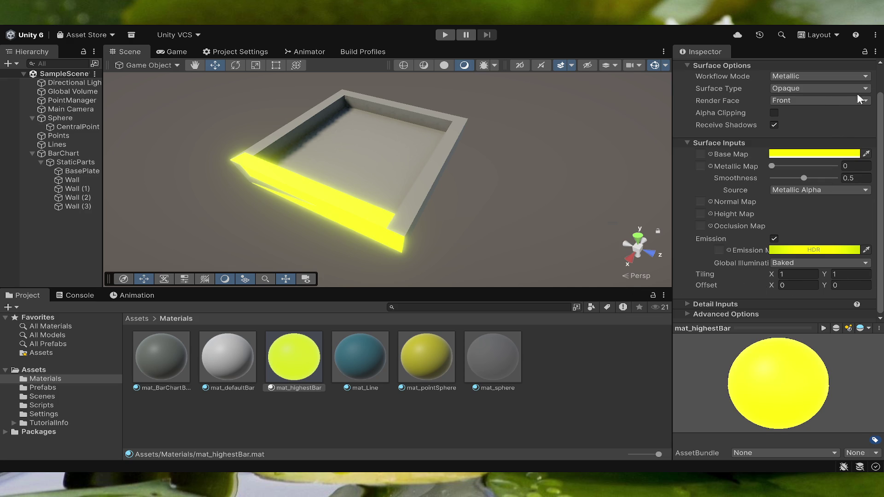
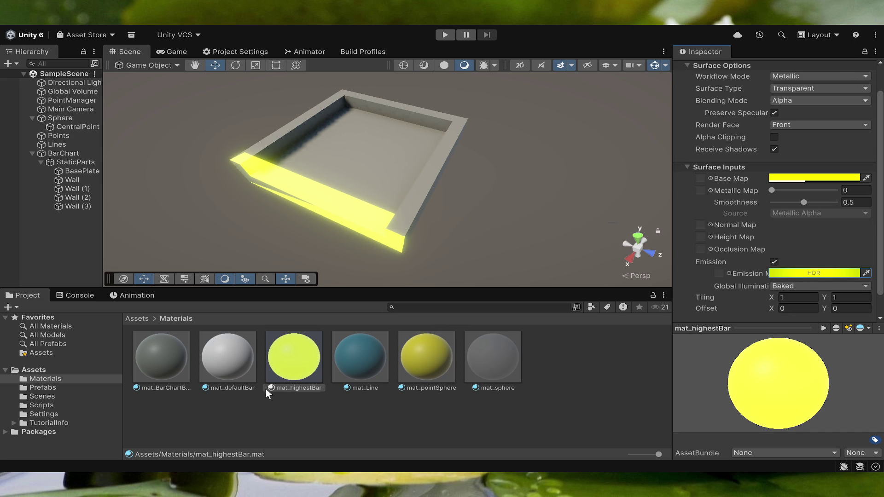
# - Set the mat_defaultBar material's Surface Type to Transparent
pyautogui.click(222, 369)
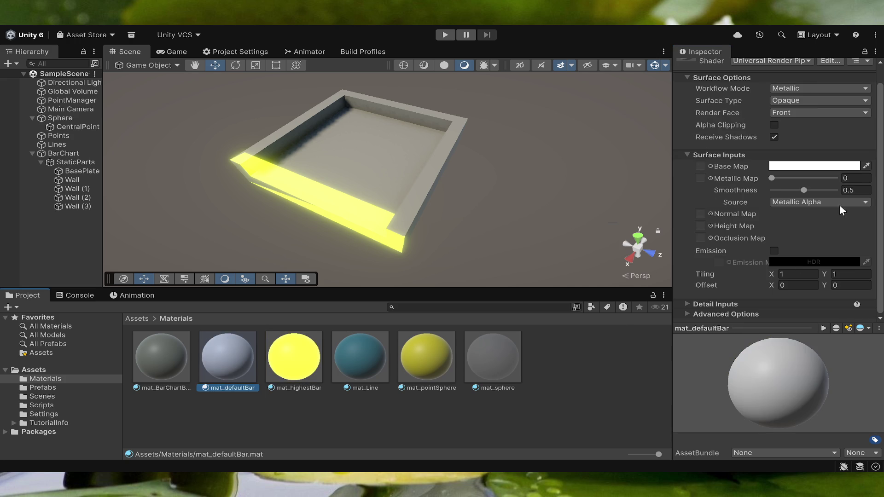
pyautogui.click(788, 120)
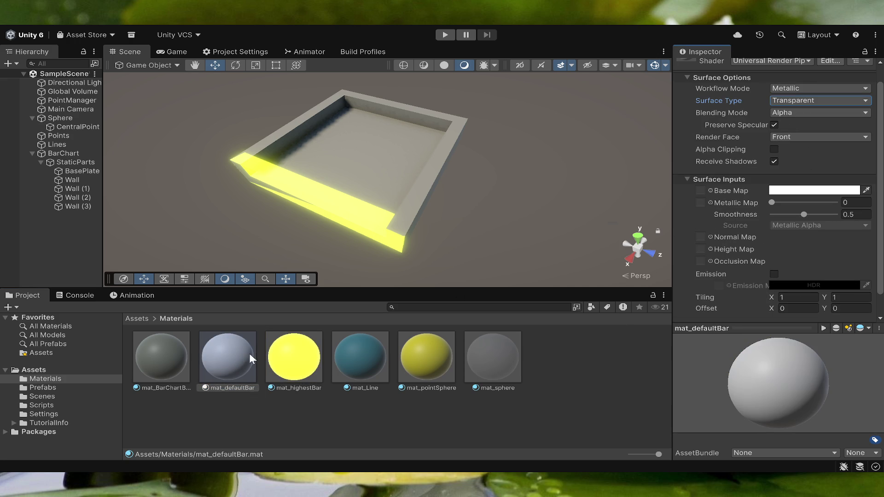
pyautogui.click(223, 403)
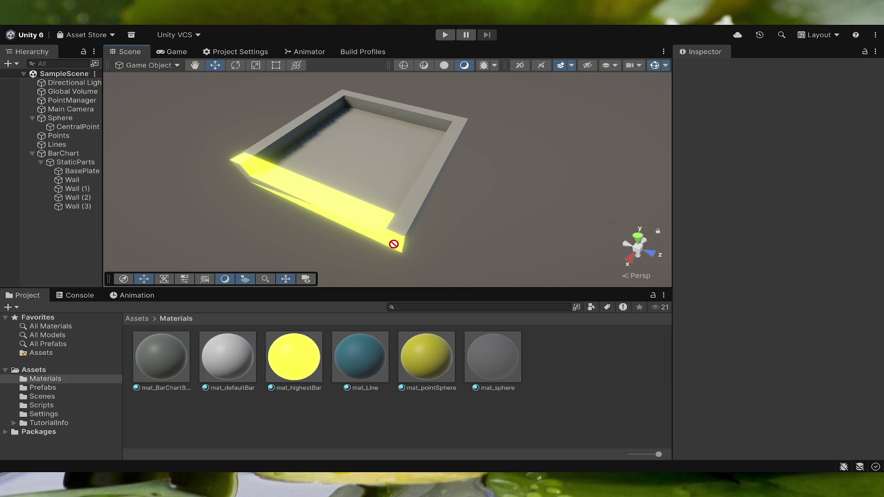
pyautogui.click(239, 357)
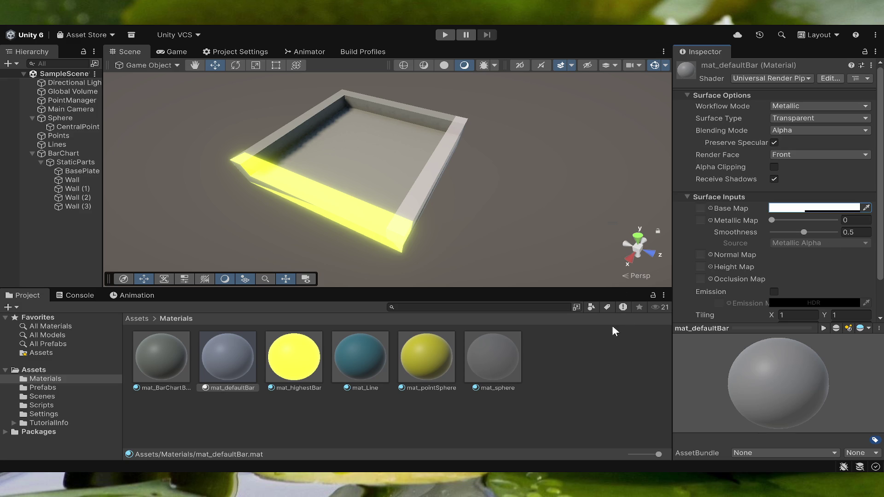
# - Enable white emission on mat_defaultBar and compare it with mat_highestBar
pyautogui.click(774, 292)
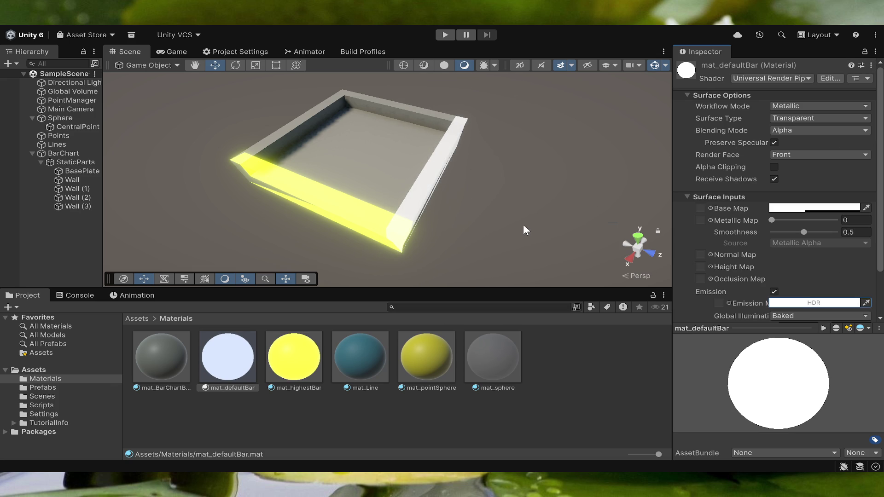
pyautogui.scroll(-2, 768, 236)
pyautogui.scroll(2, 805, 248)
pyautogui.click(299, 376)
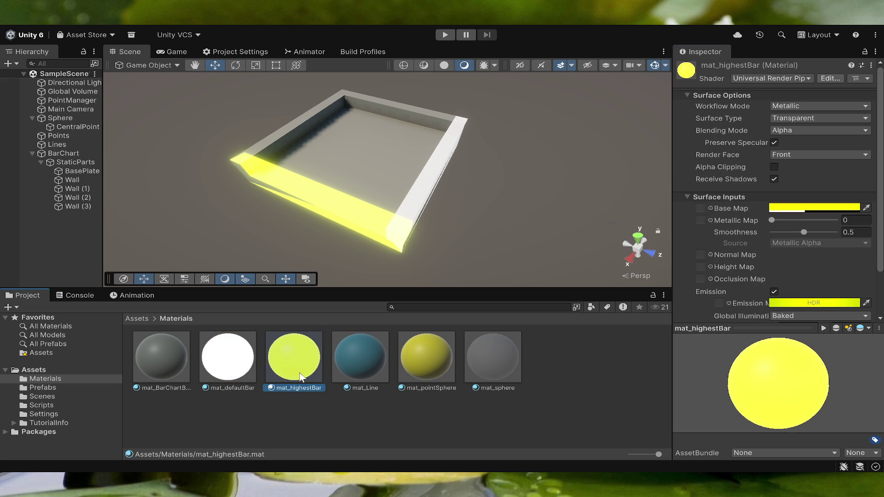
pyautogui.click(296, 419)
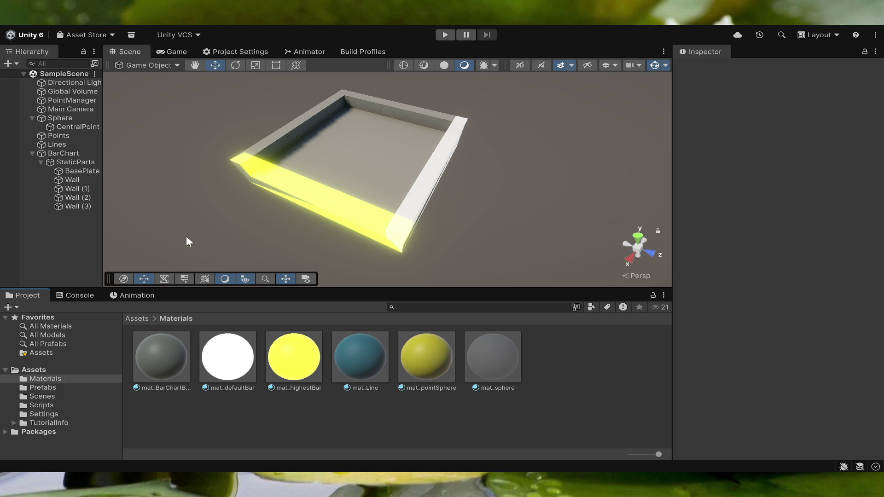
# - Apply mat_BarChartBase to the BasePlate and the right wall
pyautogui.click(360, 147)
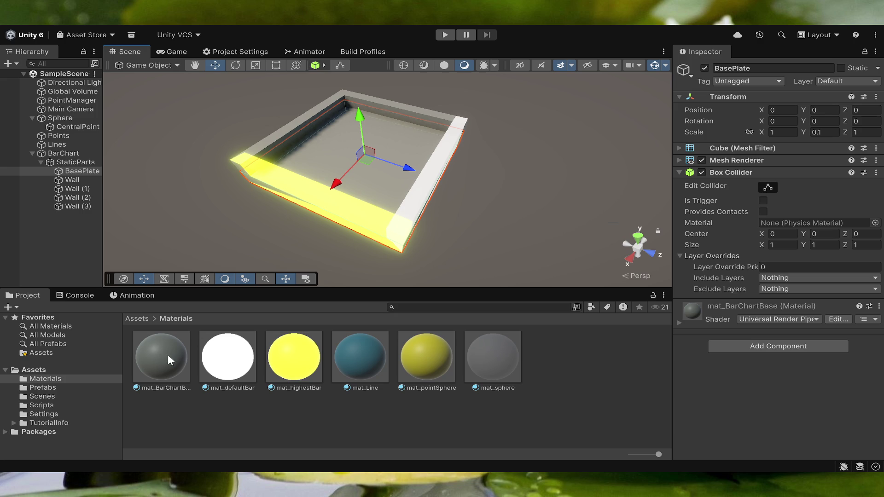
pyautogui.moveTo(164, 361); pyautogui.dragTo(318, 194)
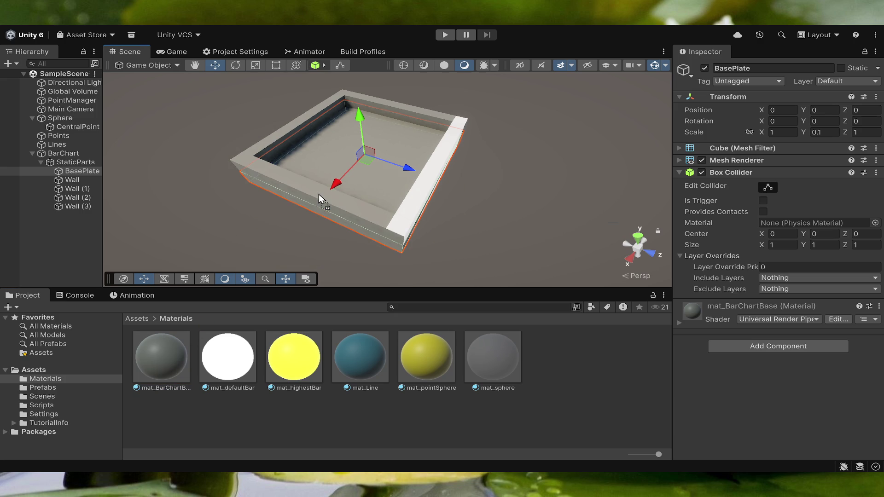
pyautogui.moveTo(162, 350)
pyautogui.mouseDown()
pyautogui.moveTo(458, 206)
pyautogui.moveTo(429, 174)
pyautogui.mouseUp()
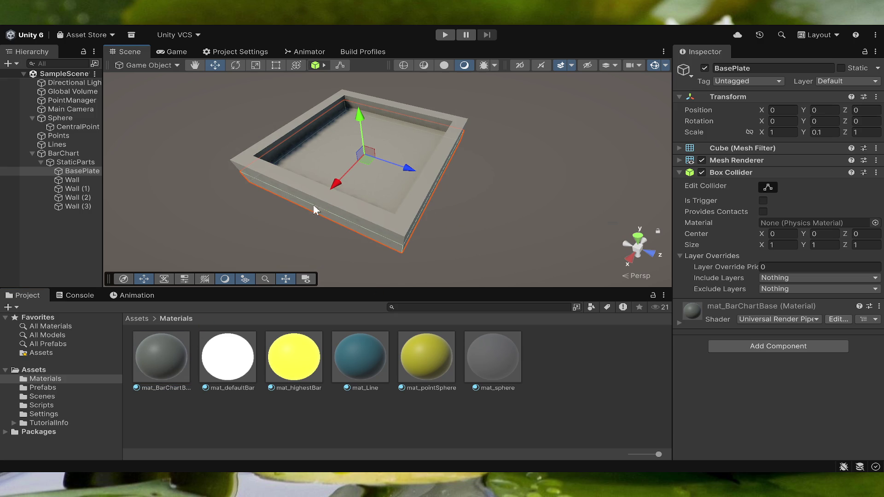
# - Move the four walls outward: X 0.54 and -0.54, Z 0.54 and -0.54
pyautogui.click(260, 169)
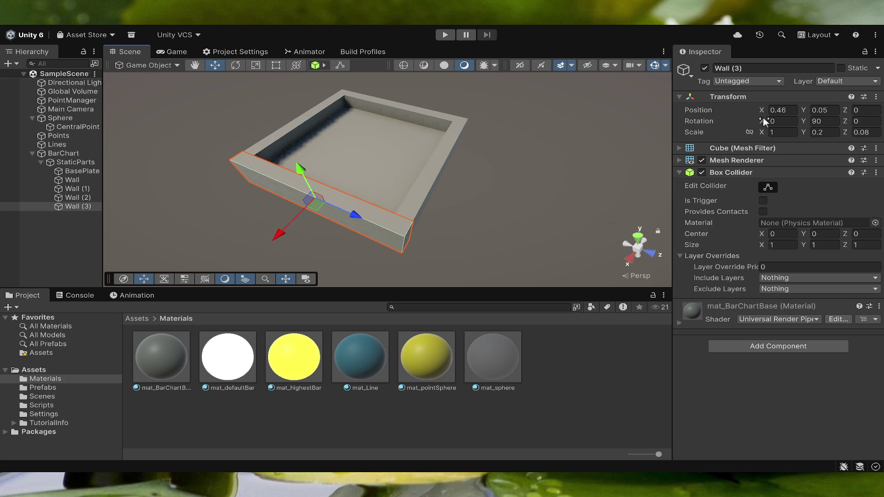
pyautogui.click(792, 112)
pyautogui.write('0.54')
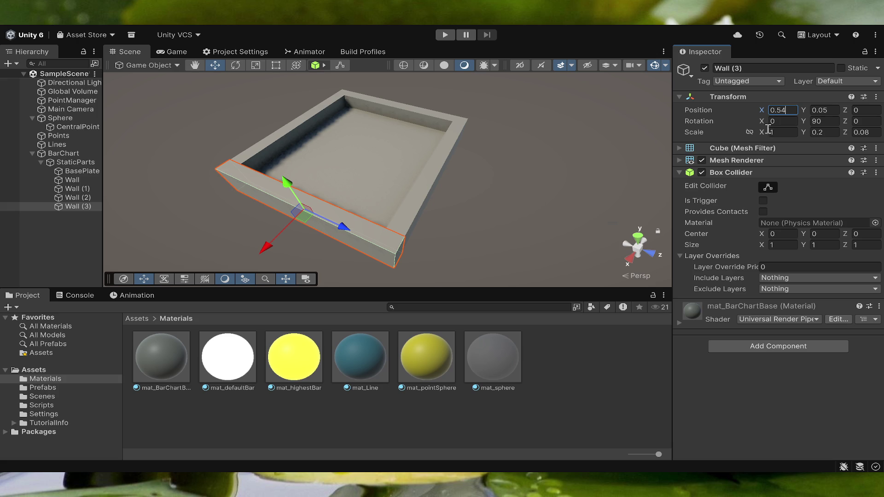
pyautogui.click(430, 186)
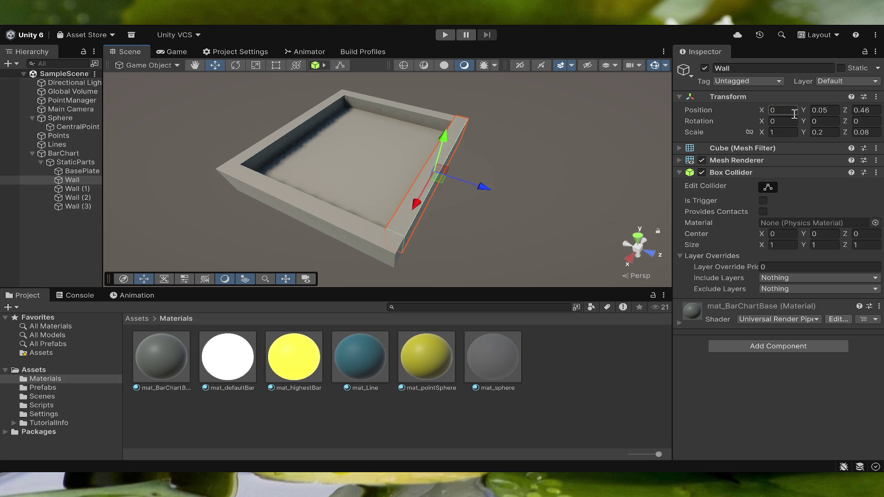
pyautogui.click(871, 110)
pyautogui.write('0.54')
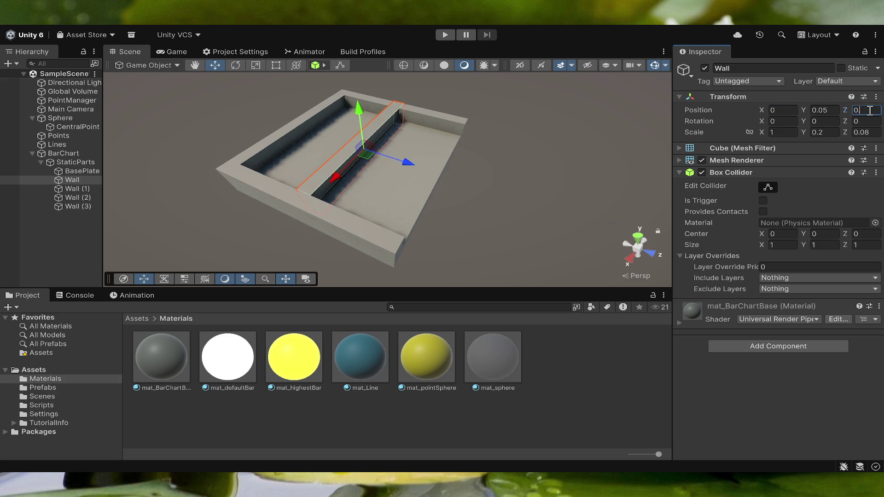
pyautogui.click(436, 117)
pyautogui.click(783, 110)
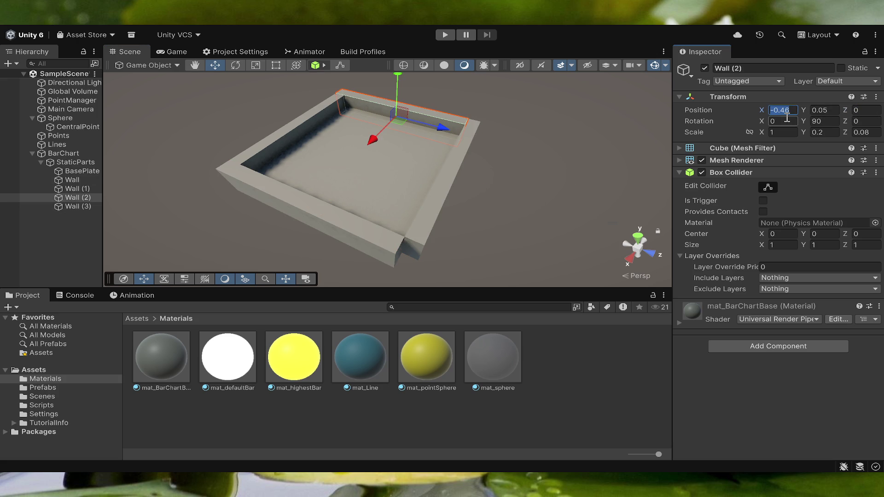
pyautogui.write('-0.54')
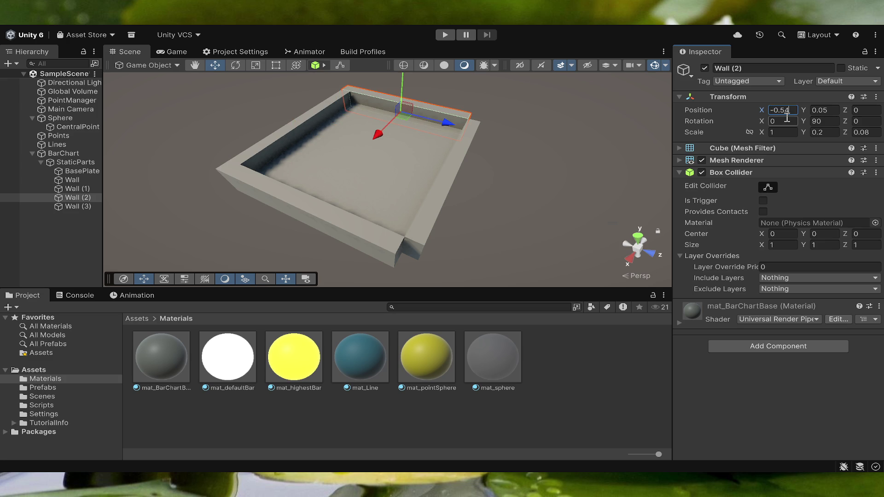
pyautogui.click(284, 131)
pyautogui.click(865, 110)
pyautogui.write('-0.54')
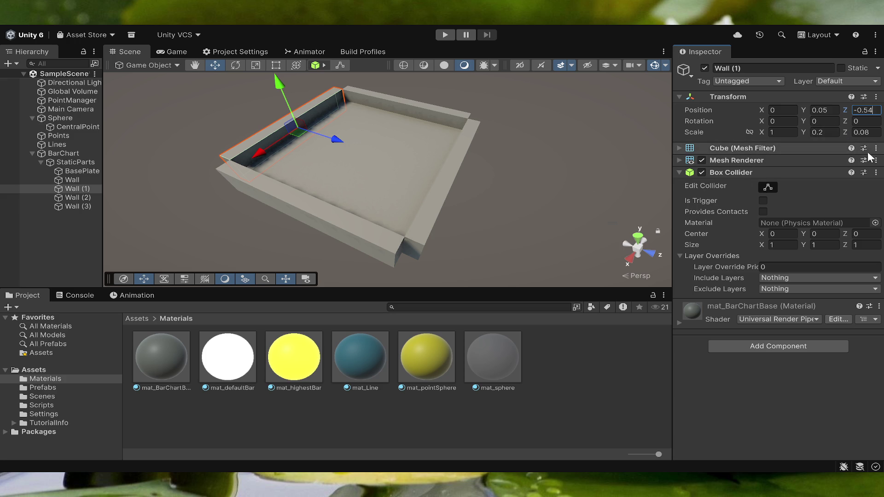
# - Set Wall (1)'s Z scale to 0.08
pyautogui.click(866, 130)
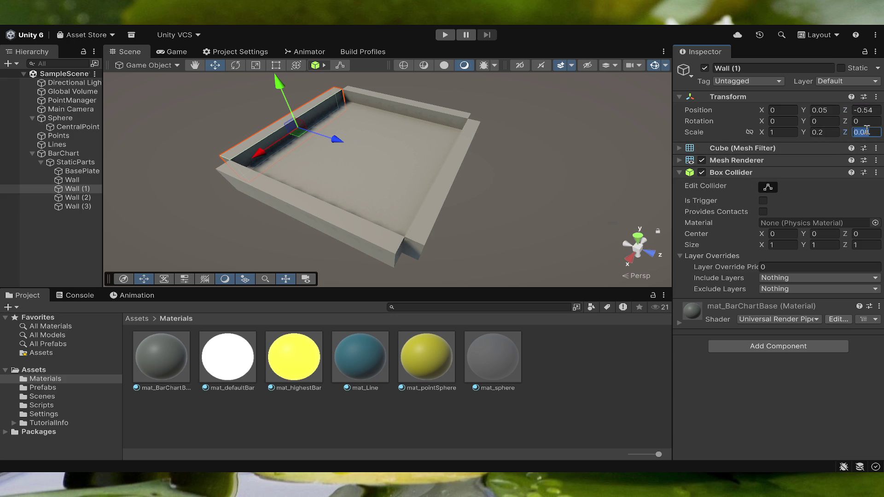
pyautogui.write('0.1')
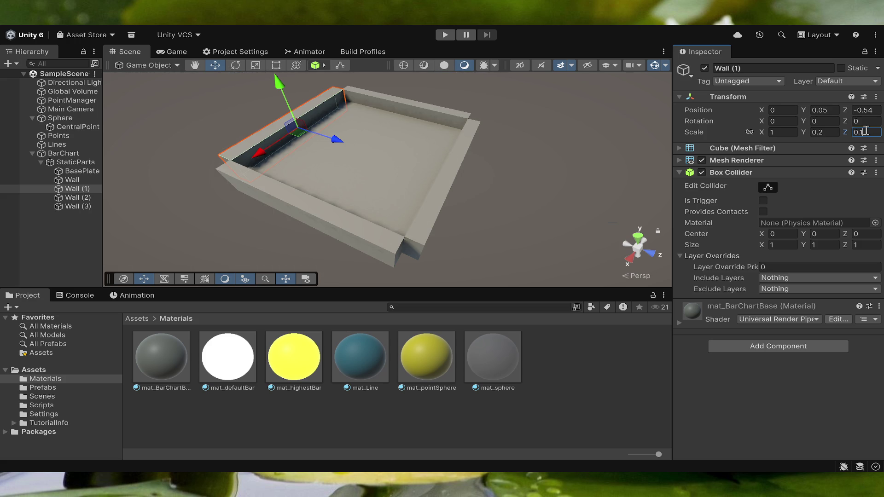
pyautogui.press('BackSpace')
pyautogui.write('08')
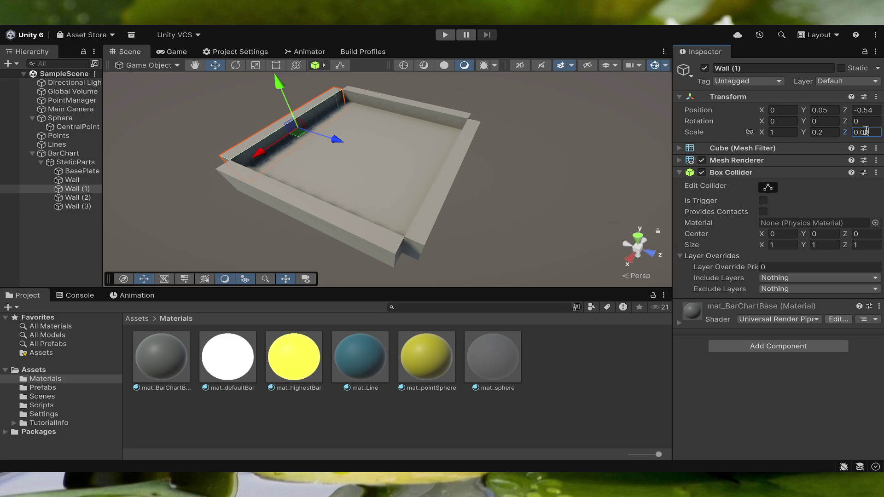
pyautogui.click(829, 133)
# - Change the selected wall's X scale to 1.1
pyautogui.click(781, 133)
pyautogui.click(780, 132)
pyautogui.write('.05')
pyautogui.press('BackSpace')
pyautogui.press('BackSpace')
pyautogui.write('16')
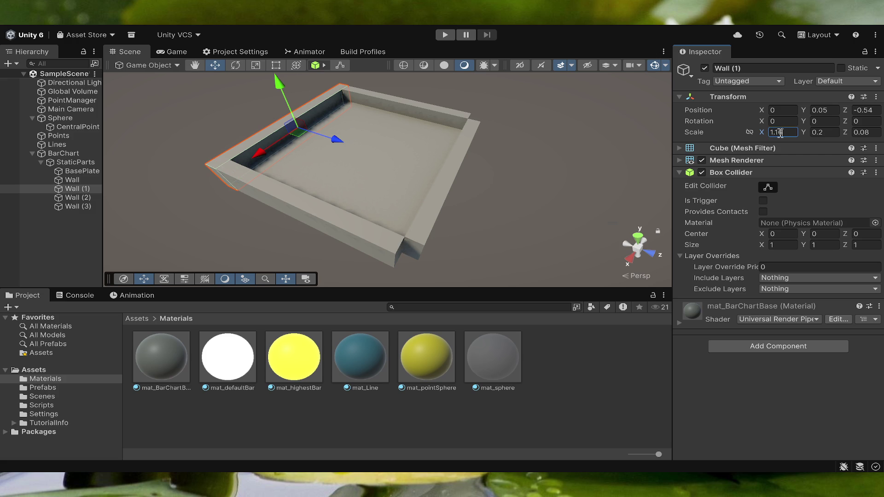
# - Multi-select Wall (2), Wall (3) and Wall, and set their X scale to 1.16
pyautogui.click(424, 109)
pyautogui.keyDown('shift'); pyautogui.click(445, 184); pyautogui.keyUp('shift')
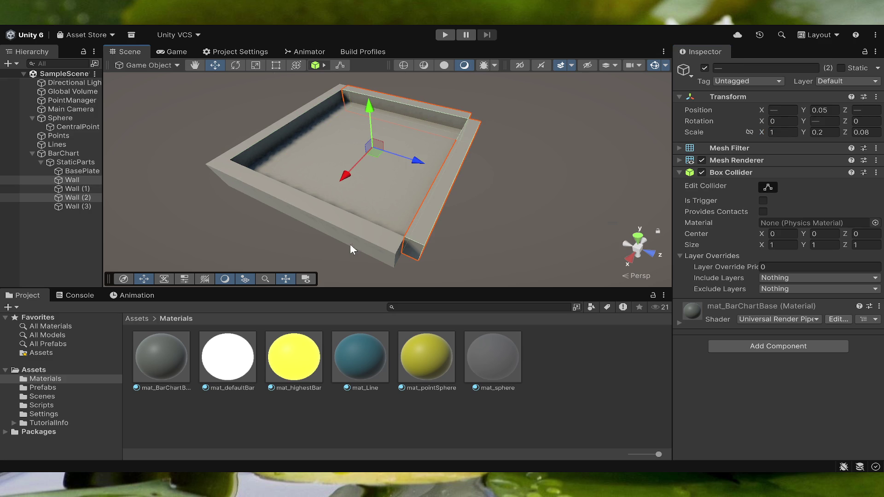
pyautogui.click(547, 167)
pyautogui.click(435, 122)
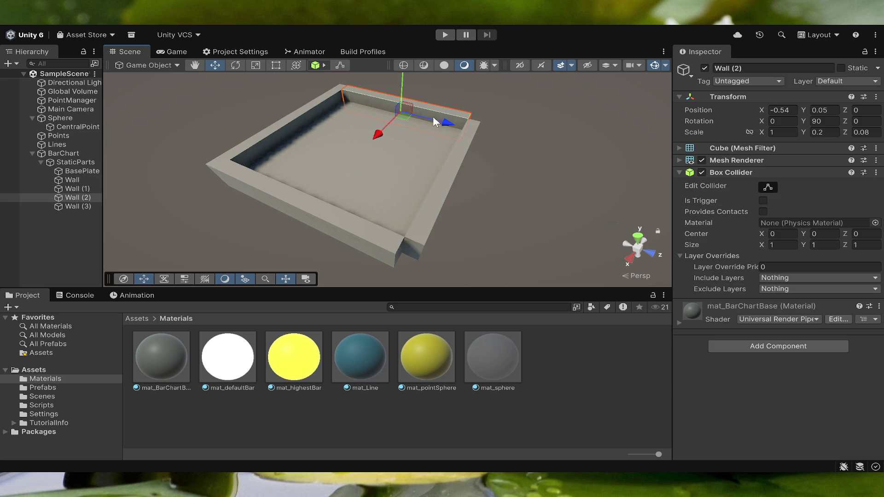
pyautogui.keyDown('shift'); pyautogui.click(310, 221); pyautogui.keyUp('shift')
pyautogui.click(789, 132)
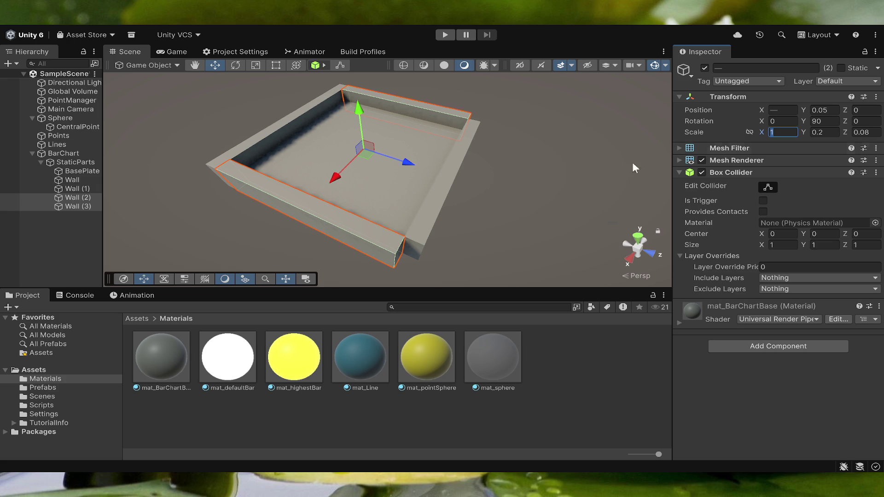
pyautogui.keyDown('shift'); pyautogui.click(441, 187); pyautogui.keyUp('shift')
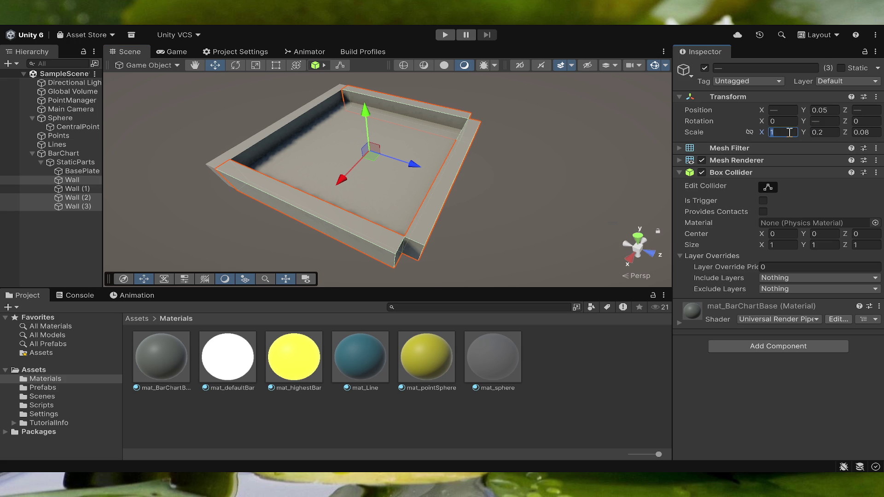
pyautogui.write('1.16')
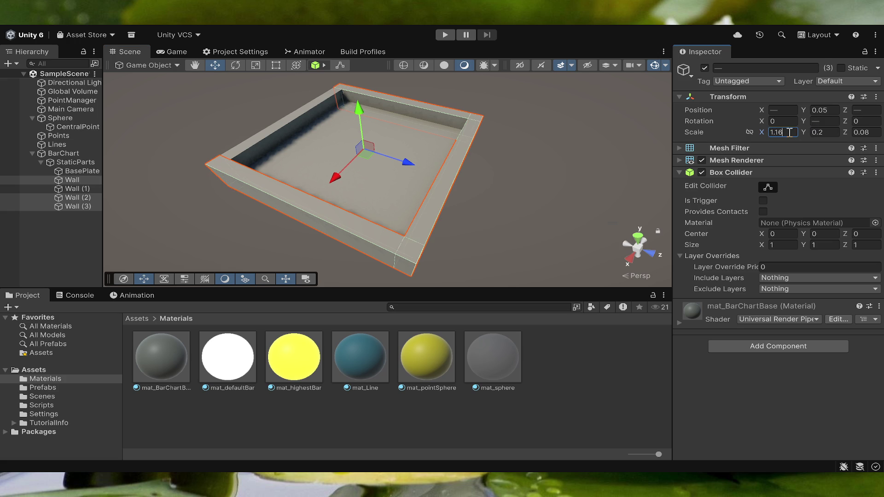
pyautogui.click(823, 182)
pyautogui.click(379, 193)
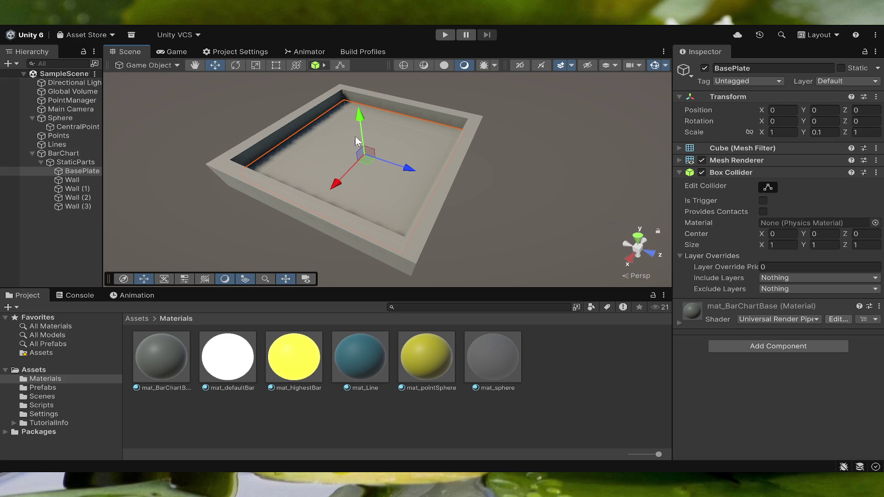
# - Try raising the base plate, undo it, and reselect the base plate
pyautogui.moveTo(361, 121)
pyautogui.mouseDown()
pyautogui.moveTo(355, 91)
pyautogui.moveTo(350, 122)
pyautogui.mouseUp()
pyautogui.hotkey('ctrl', 'z')
pyautogui.click(558, 195)
pyautogui.moveTo(558, 194)
pyautogui.mouseDown()
pyautogui.moveTo(507, 166)
pyautogui.moveTo(529, 184)
pyautogui.mouseUp()
pyautogui.click(422, 170)
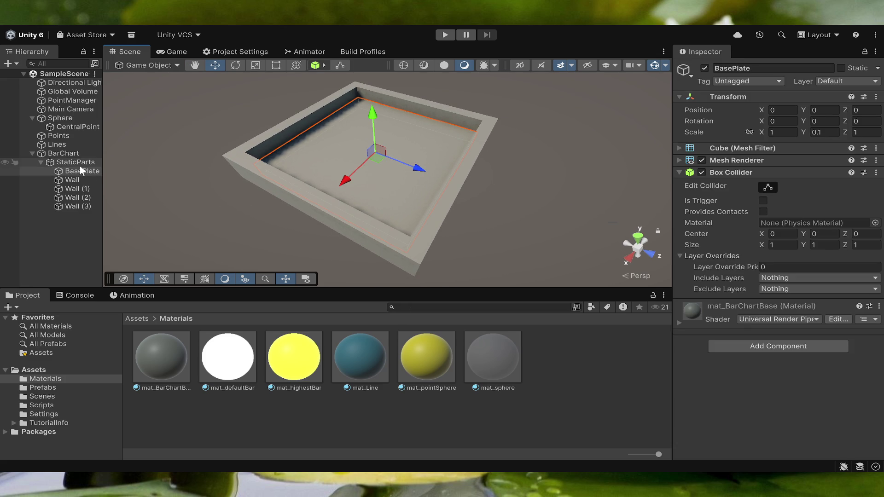
# - Inspect BarChart, StaticParts and BasePlate in the Hierarchy, then view the Game tab
pyautogui.click(40, 163)
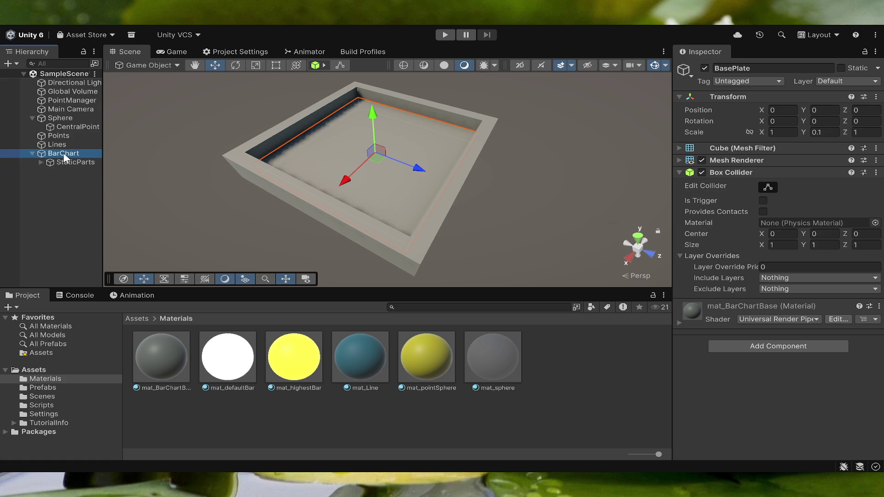
pyautogui.click(64, 155)
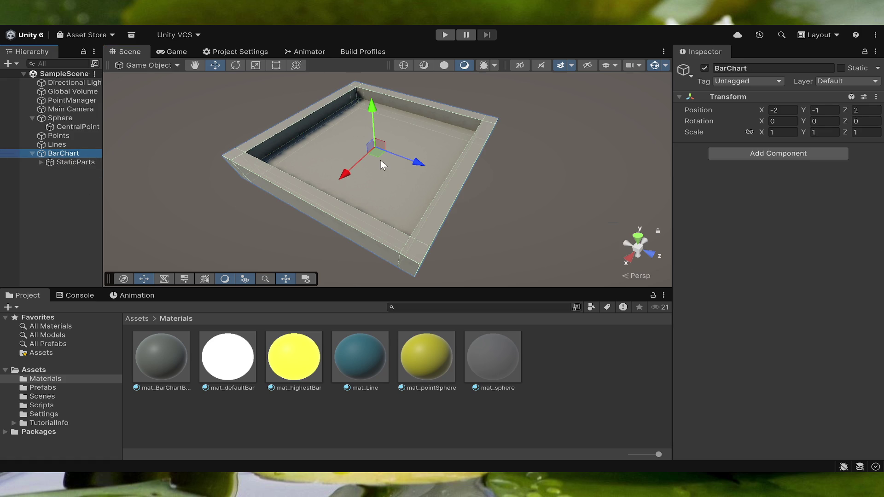
pyautogui.click(414, 183)
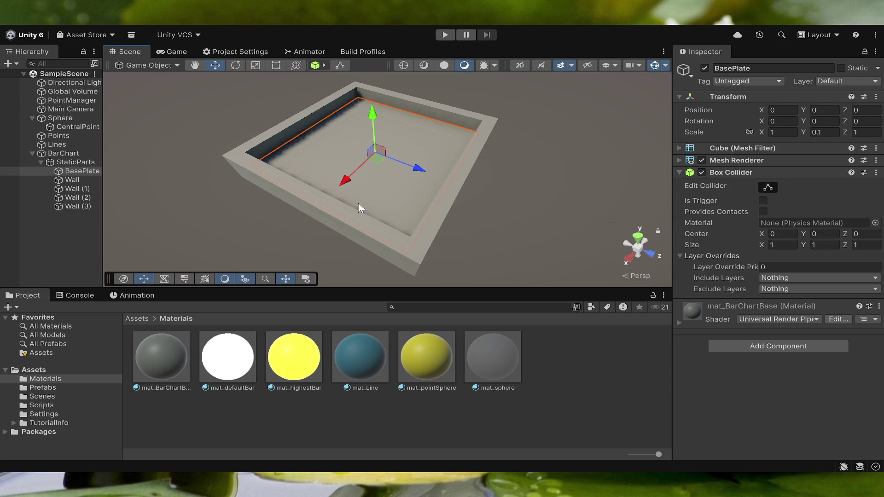
pyautogui.click(40, 162)
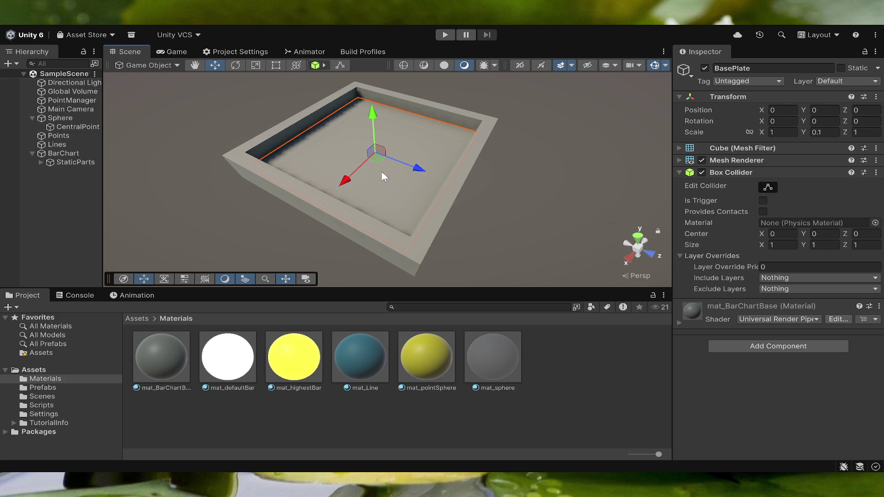
pyautogui.click(71, 155)
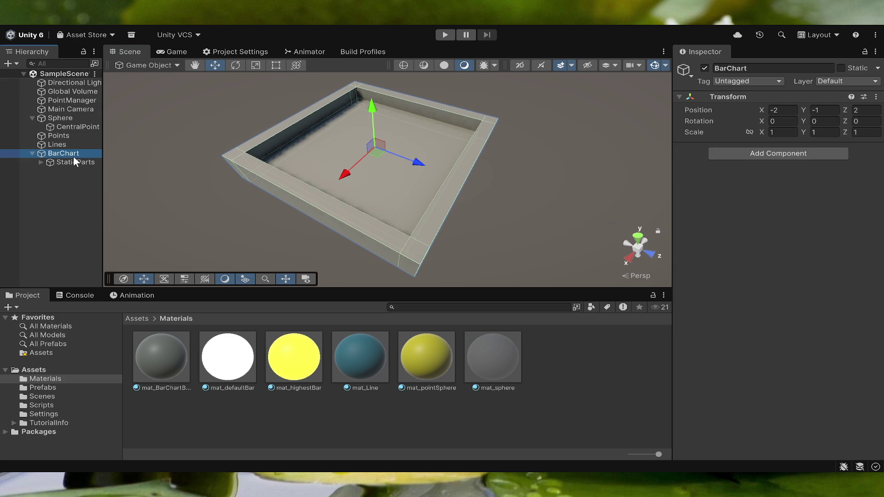
pyautogui.click(72, 162)
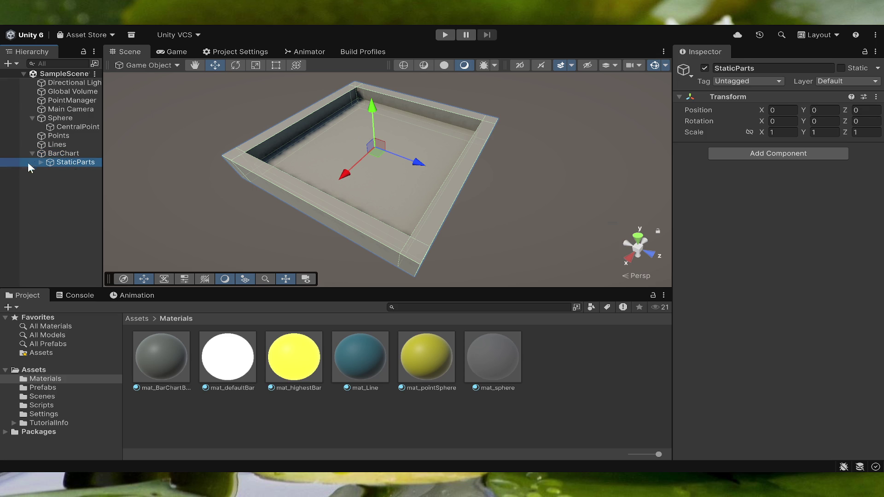
pyautogui.click(41, 163)
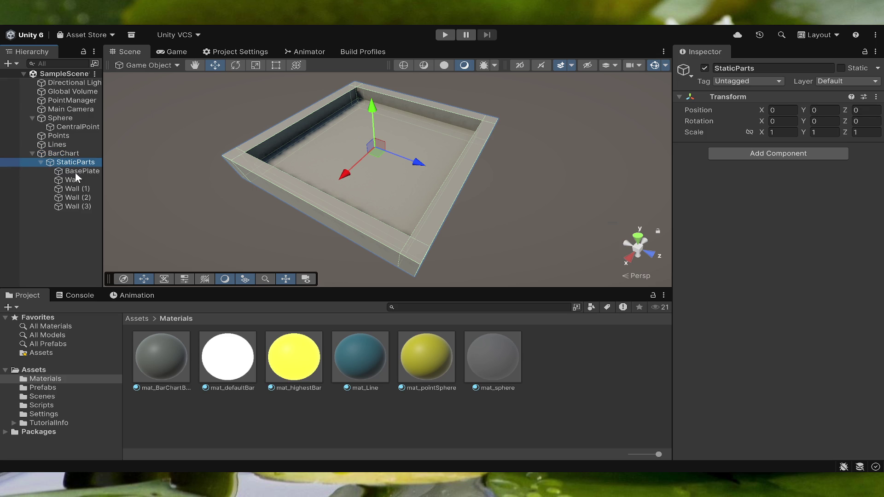
pyautogui.click(76, 172)
pyautogui.click(76, 153)
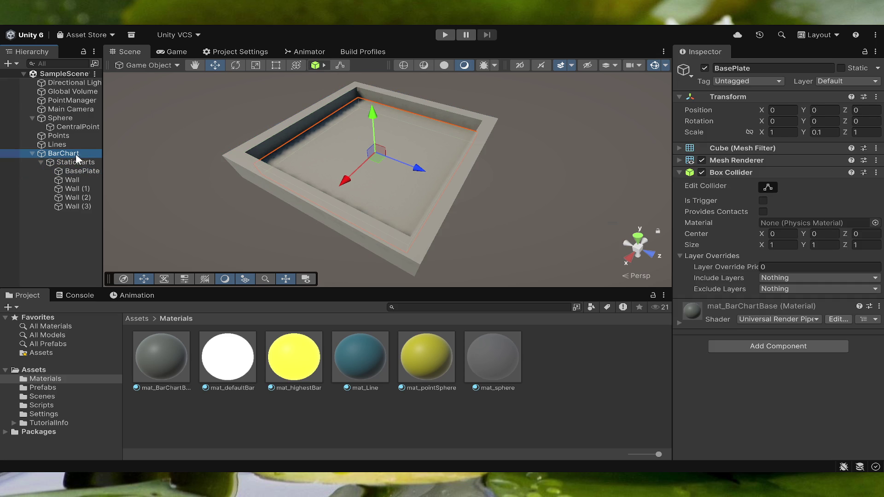
pyautogui.moveTo(612, 215)
pyautogui.keyDown('alt'); pyautogui.mouseDown()
pyautogui.moveTo(563, 172)
pyautogui.moveTo(549, 118)
pyautogui.moveTo(557, 154)
pyautogui.mouseUp(); pyautogui.keyUp('alt')
pyautogui.click(175, 55)
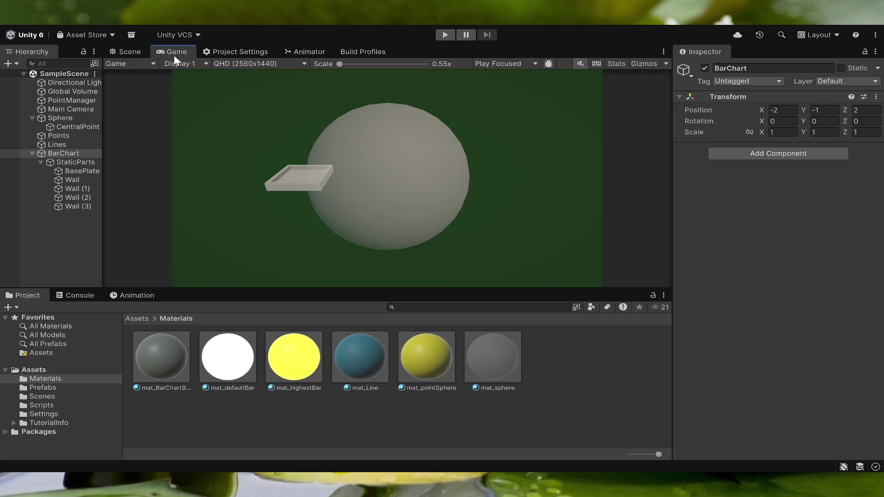
# - Return to the Scene view and orbit toward the bar chart
pyautogui.click(131, 53)
pyautogui.moveTo(512, 177)
pyautogui.keyDown('alt'); pyautogui.mouseDown()
pyautogui.moveTo(547, 166)
pyautogui.moveTo(560, 183)
pyautogui.moveTo(530, 181)
pyautogui.mouseUp(); pyautogui.keyUp('alt')
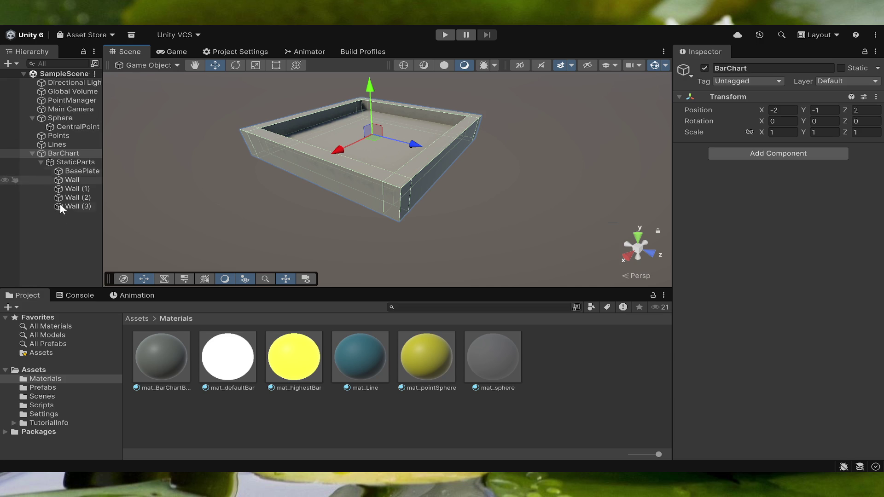
pyautogui.click(63, 225)
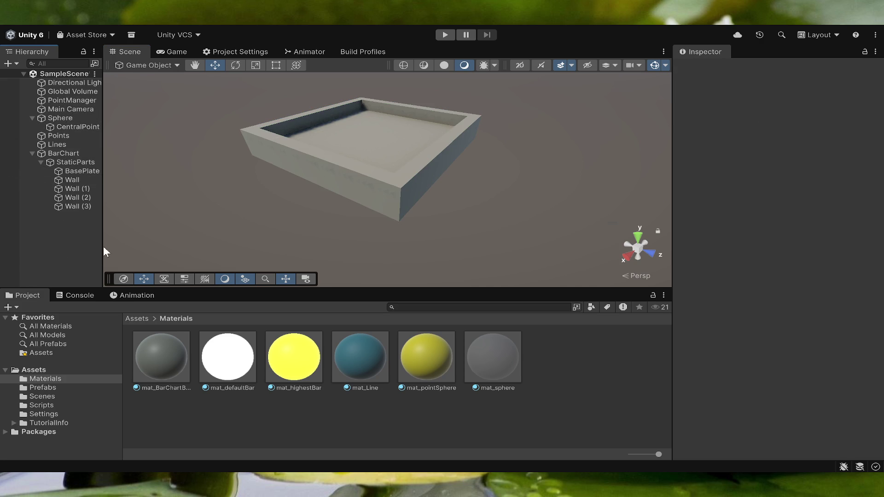
# - Create a trial BarChartManager empty object, delete it, and select PointManager
pyautogui.hotkey('ctrl', 'shift', 'n')
pyautogui.write('Ba')
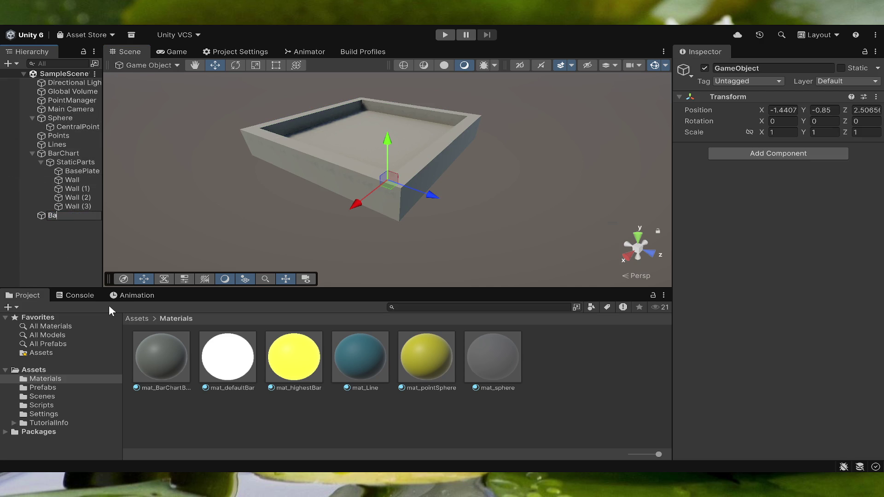
pyautogui.write('rChartManager')
pyautogui.press('BackSpace')
pyautogui.press('BackSpace')
pyautogui.press('BackSpace')
pyautogui.click(68, 239)
pyautogui.click(63, 217)
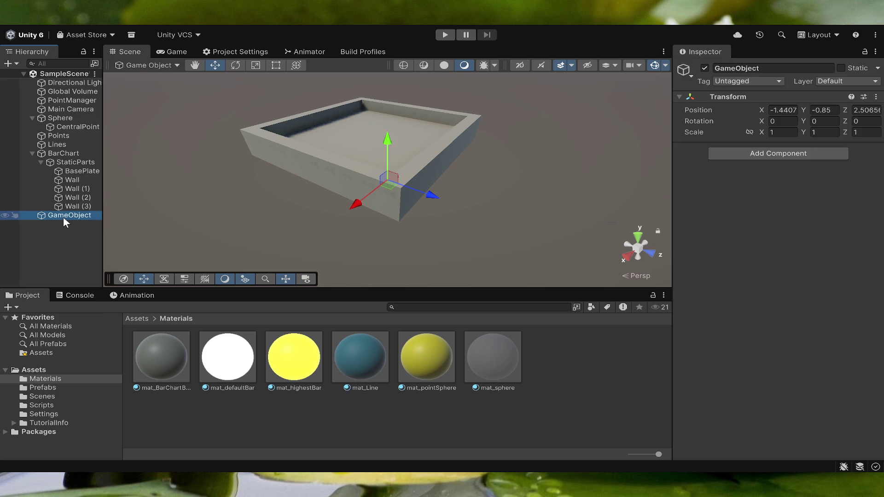
pyautogui.press('Delete')
pyautogui.click(62, 99)
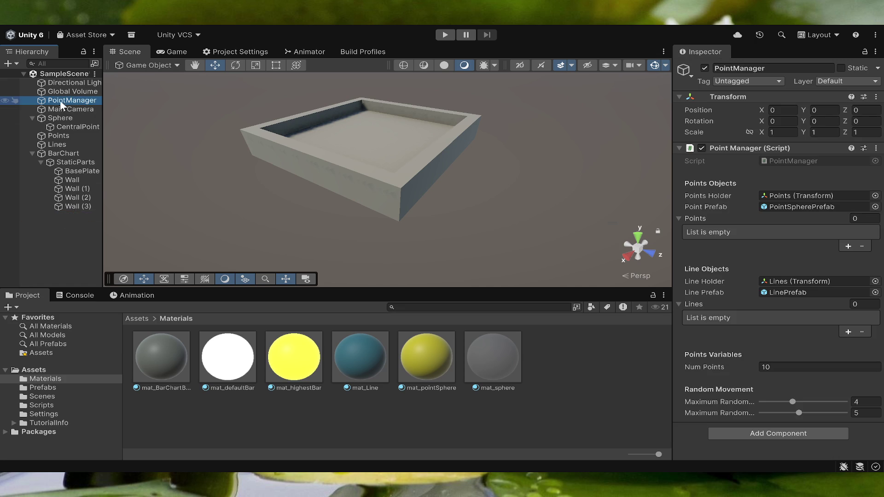
# - Rename the PointManager object to SimulationManager in the Hierarchy
pyautogui.click(59, 100)
pyautogui.write('Simulation')
pyautogui.write('Manager')
pyautogui.press('Return')
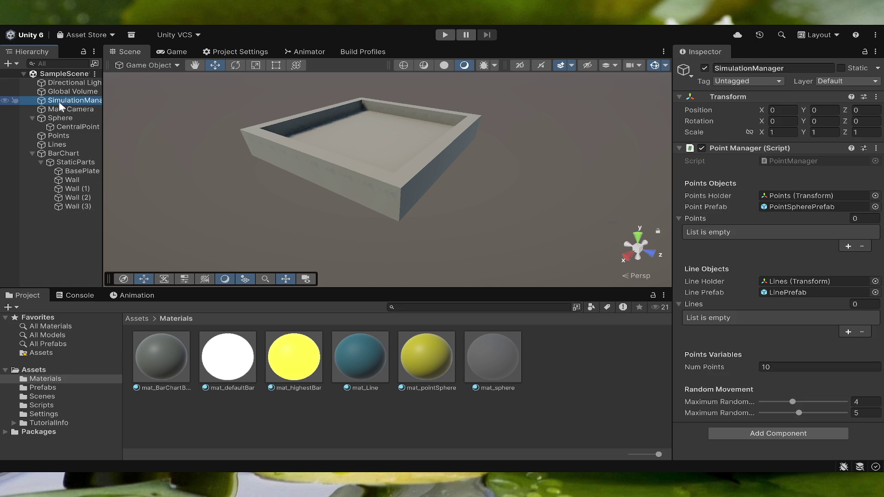
pyautogui.click(59, 100)
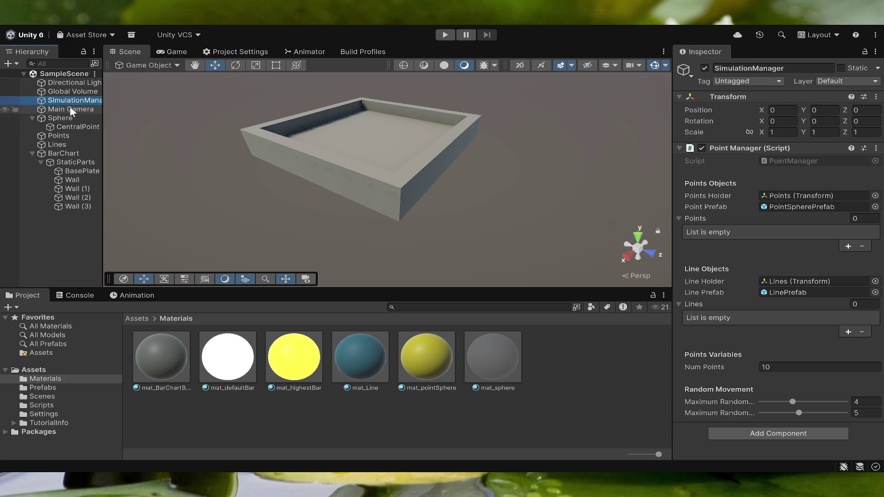
pyautogui.click(386, 422)
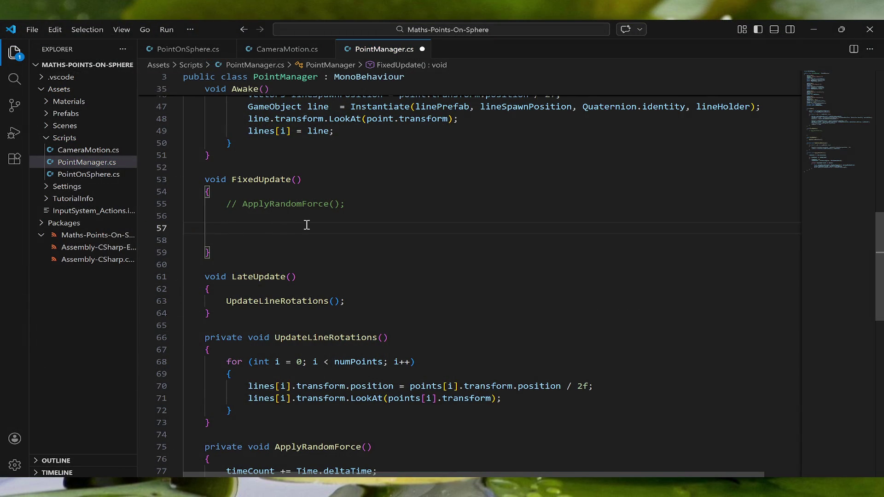
# - Rename the PointManager.cs file to SimulationManager.cs
pyautogui.scroll(2, 276, 138)
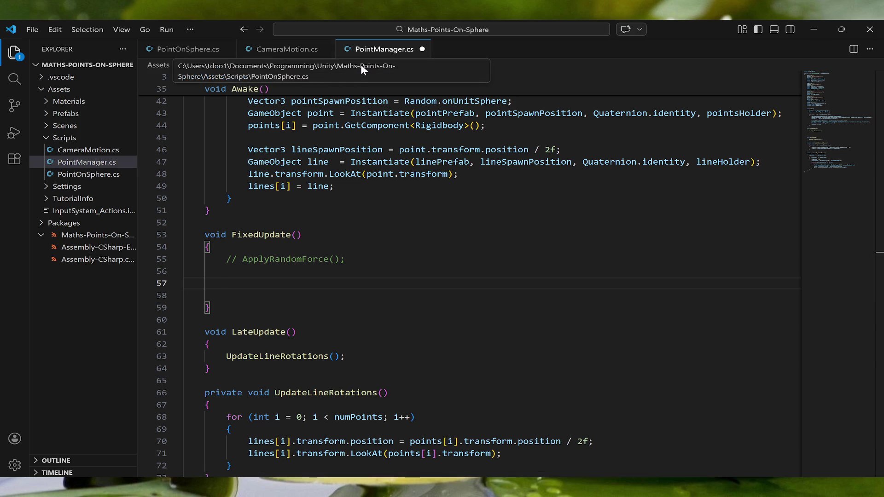
pyautogui.rightClick(91, 161)
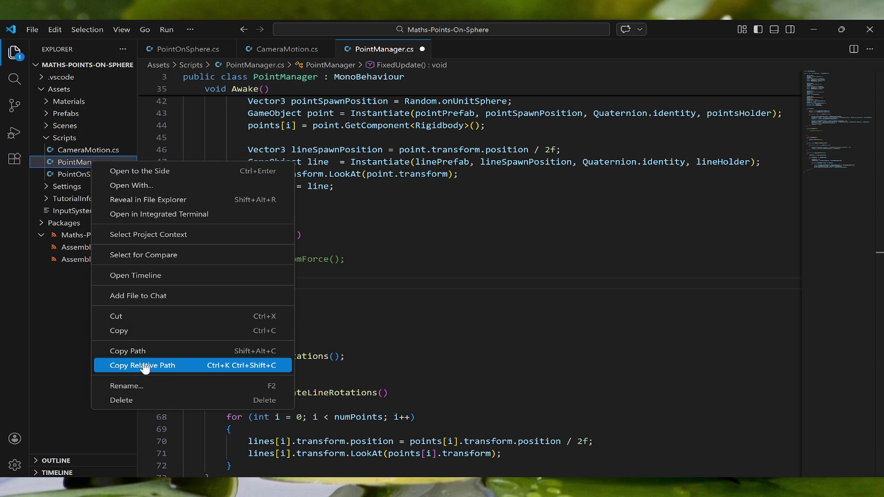
pyautogui.click(162, 385)
pyautogui.write('Simulat')
pyautogui.write('ionManager')
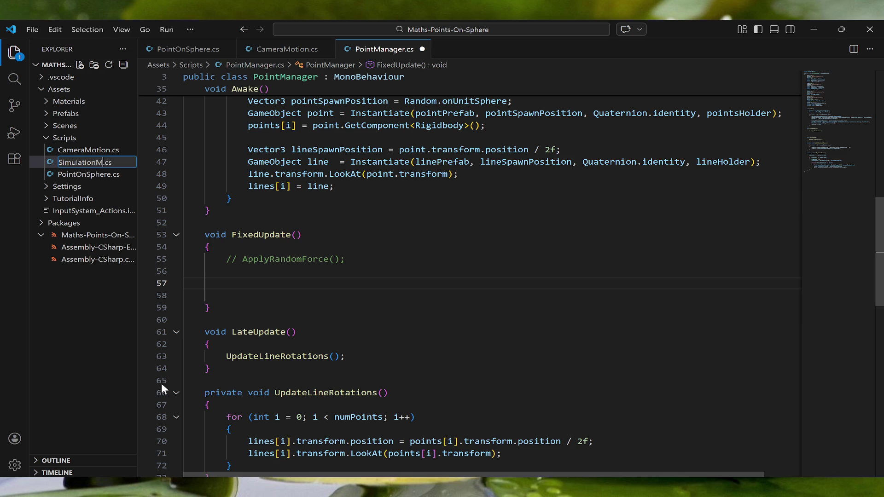
pyautogui.press('Return')
# - Rename the PointManager class to SimulationManager and save the script
pyautogui.scroll(10, 346, 267)
pyautogui.scroll(-2, 332, 295)
pyautogui.scroll(5, 331, 299)
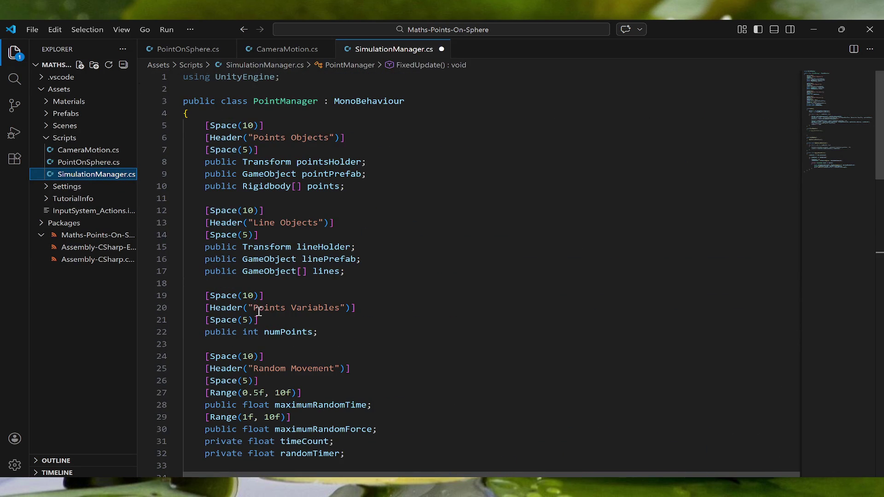
pyautogui.doubleClick(274, 100)
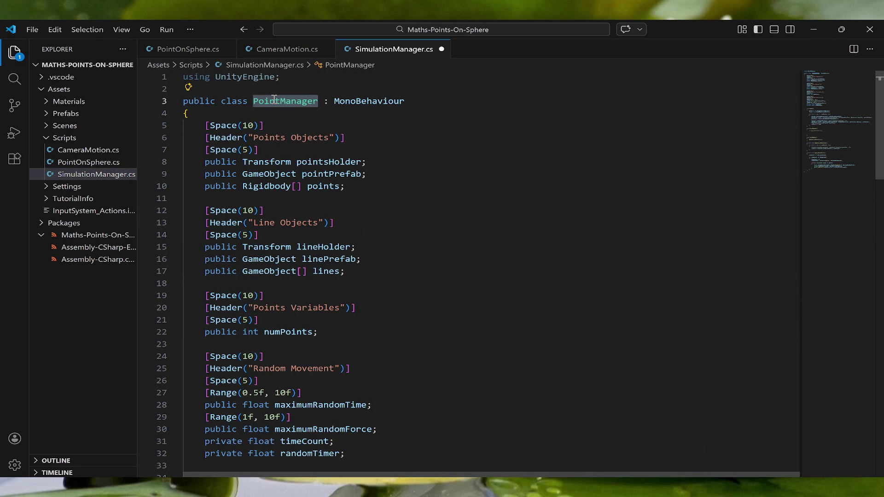
pyautogui.write('SimulationM')
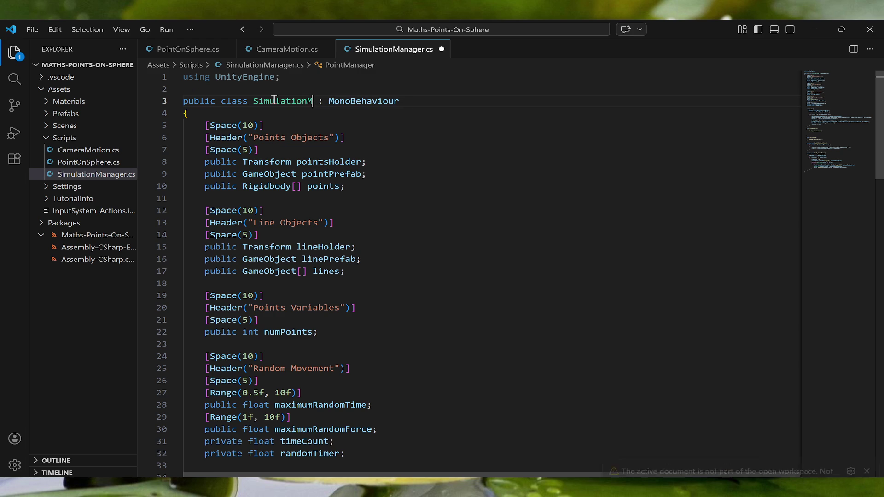
pyautogui.write('anager')
pyautogui.click(406, 235)
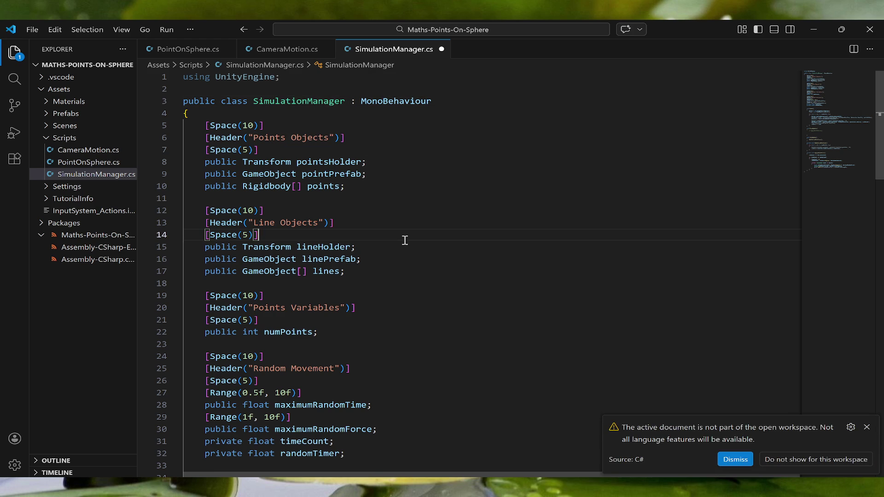
pyautogui.click(867, 427)
pyautogui.click(372, 178)
pyautogui.hotkey('ctrl', 's')
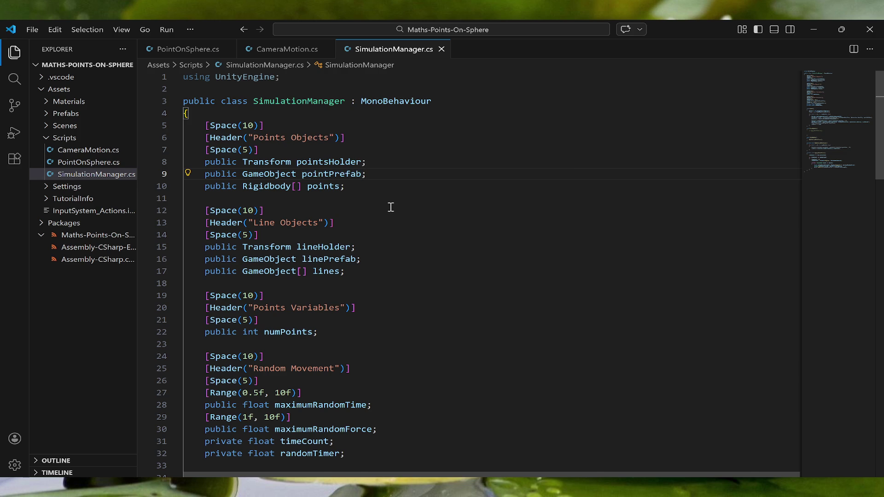
# - Add [Space(10)], [Header("Bar Chart")] and [Space(5)] below the numPoints field
pyautogui.scroll(-2, 391, 207)
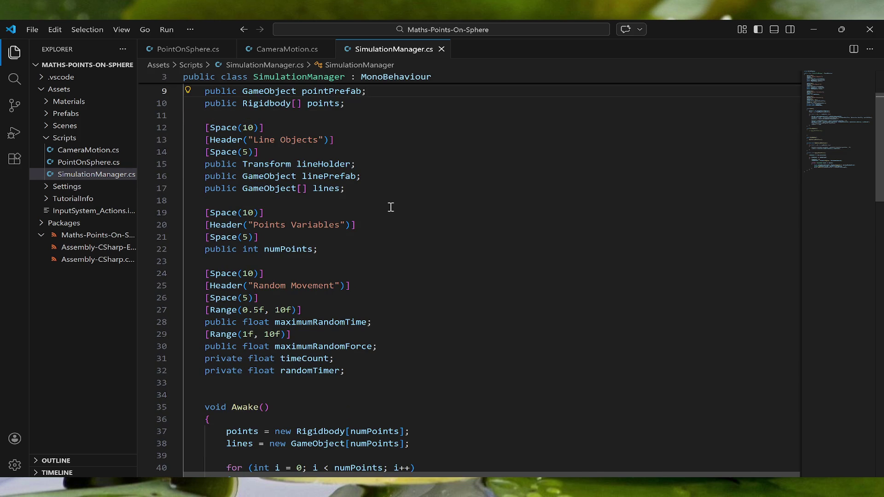
pyautogui.scroll(-1, 391, 207)
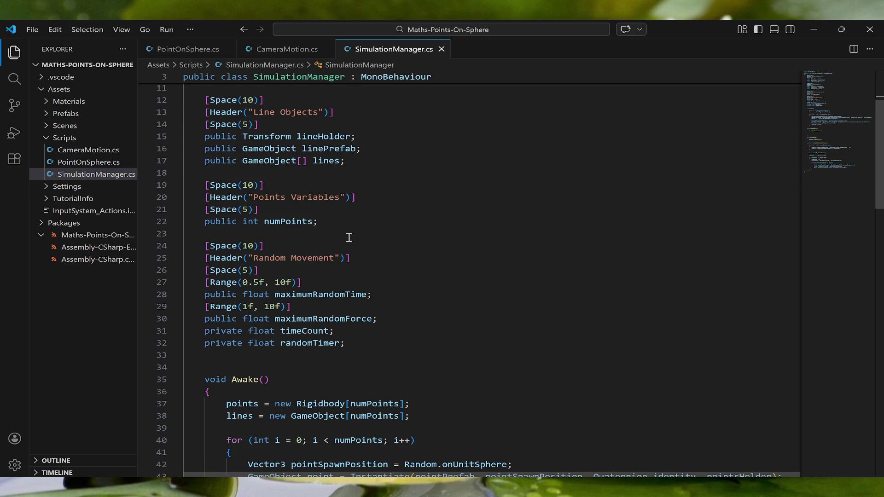
pyautogui.scroll(1, 349, 236)
pyautogui.click(341, 251)
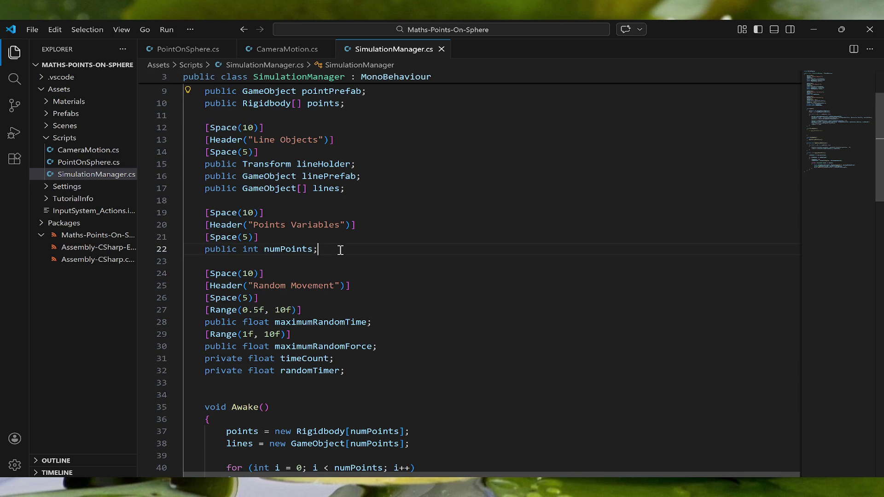
pyautogui.press('Return')
pyautogui.press('Return')
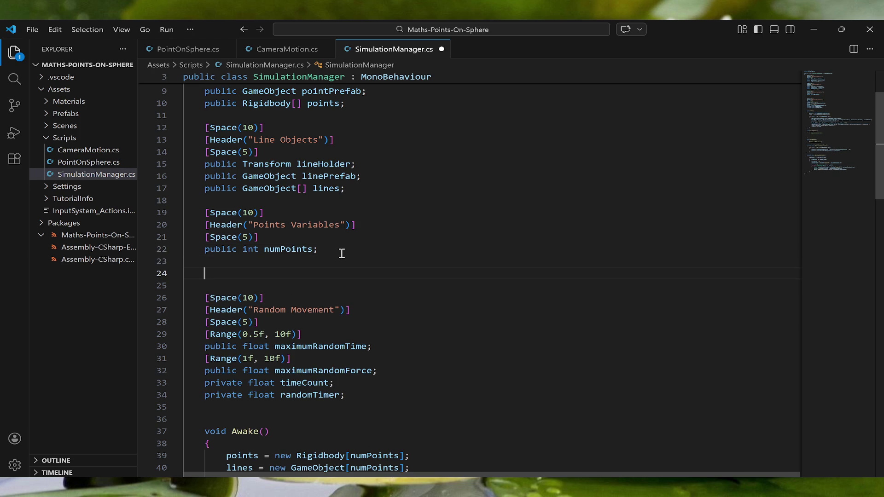
pyautogui.write('[Space(10')
pyautogui.write(')]')
pyautogui.press('Return')
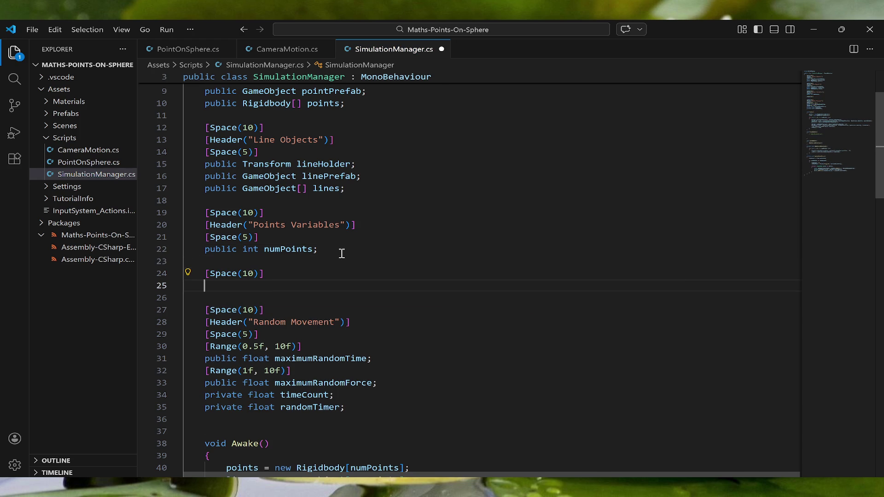
pyautogui.write('[Header')
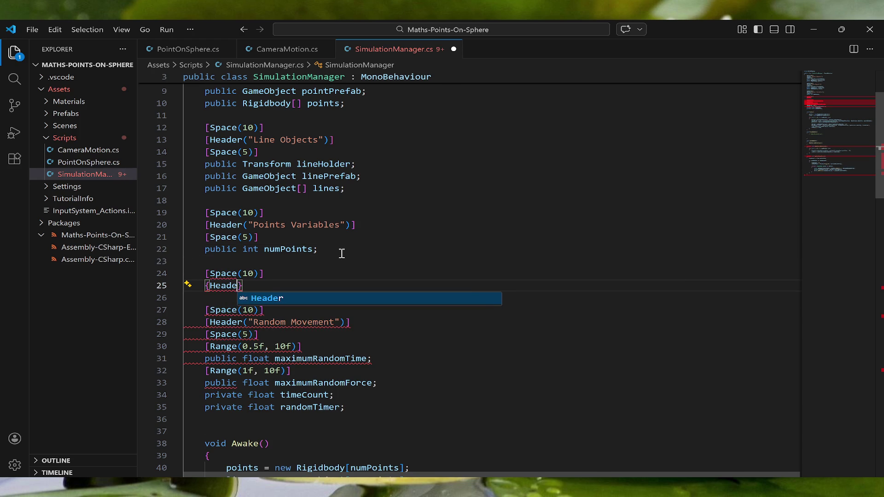
pyautogui.press('BackSpace')
pyautogui.press('BackSpace')
pyautogui.press('BackSpace')
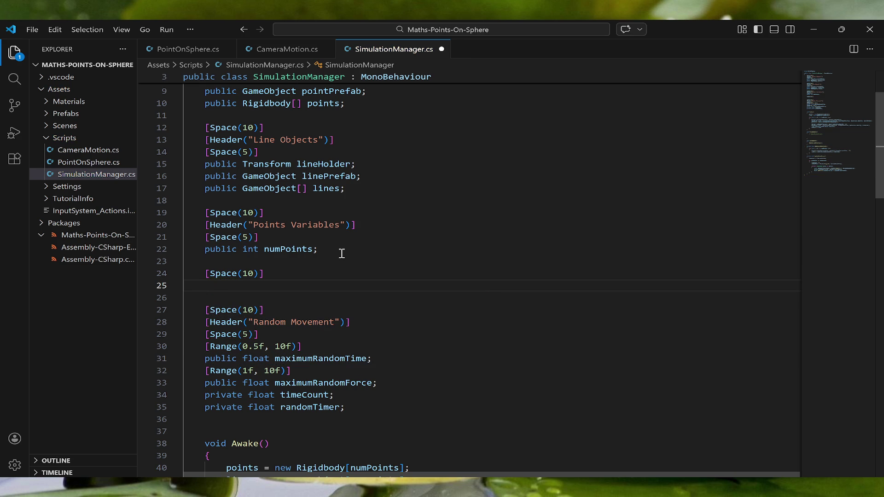
pyautogui.write('[Hea')
pyautogui.write('der')
pyautogui.write('("')
pyautogui.write('Bar Char')
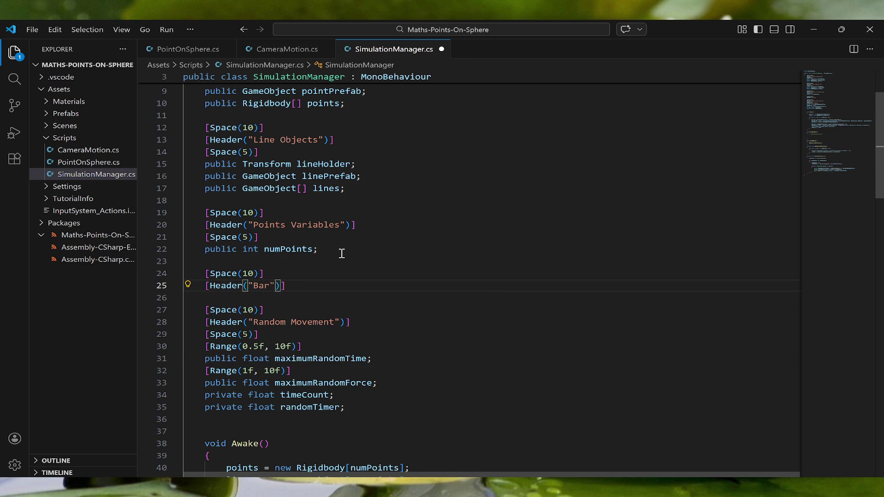
pyautogui.write('t")')
pyautogui.press('Return')
pyautogui.write('[Space(5)]')
pyautogui.press('Return')
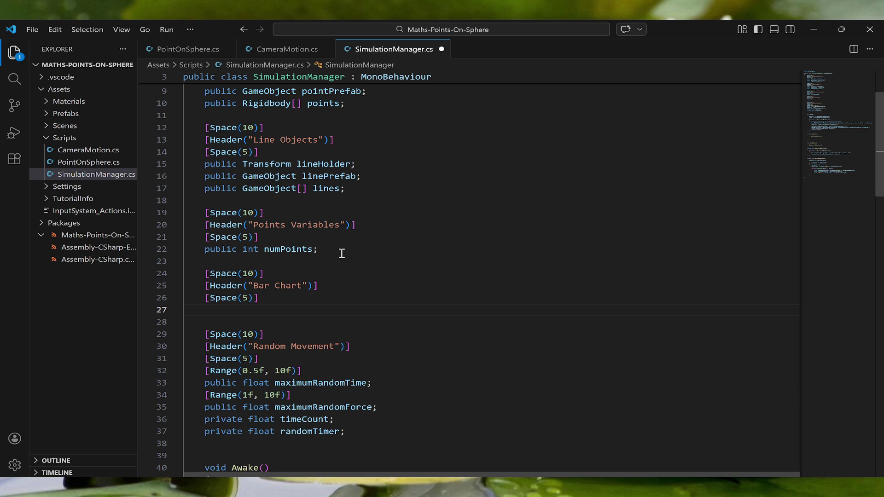
# - Declare public Material fields defaultBarMat and highestBarMat
pyautogui.write('pu')
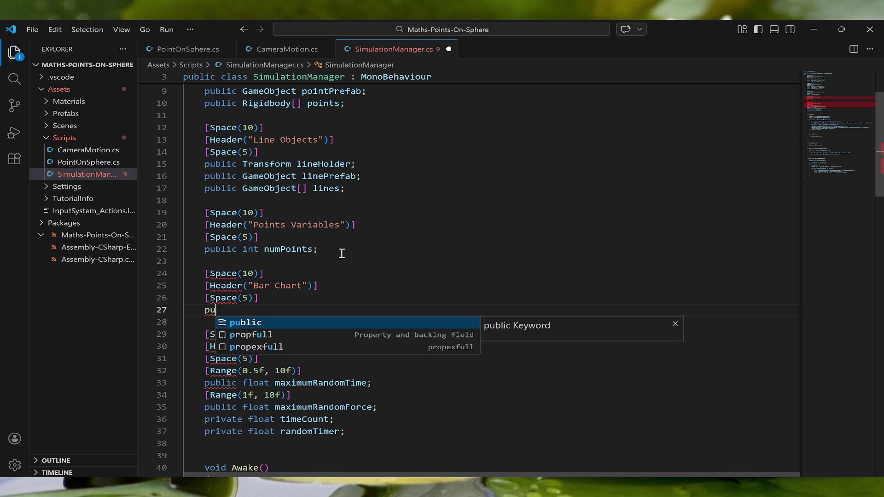
pyautogui.write('blic Material')
pyautogui.press('BackSpace')
pyautogui.press('BackSpace')
pyautogui.press('BackSpace')
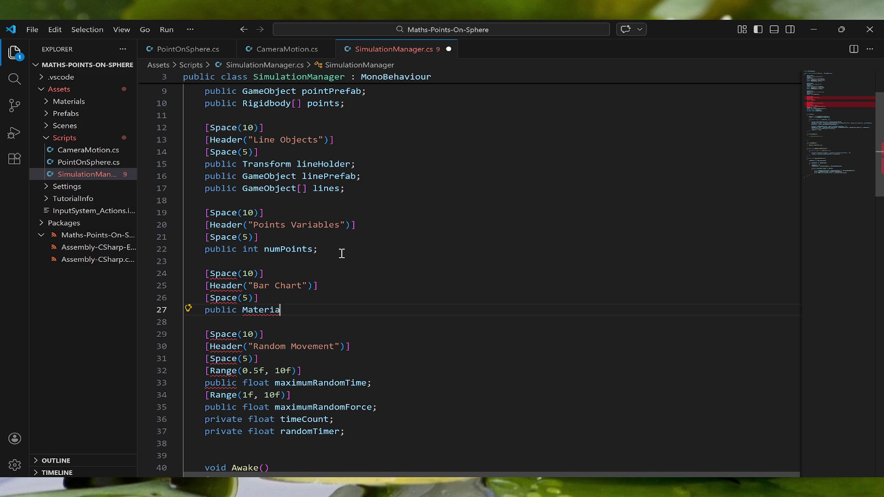
pyautogui.write('ial')
pyautogui.write('basic')
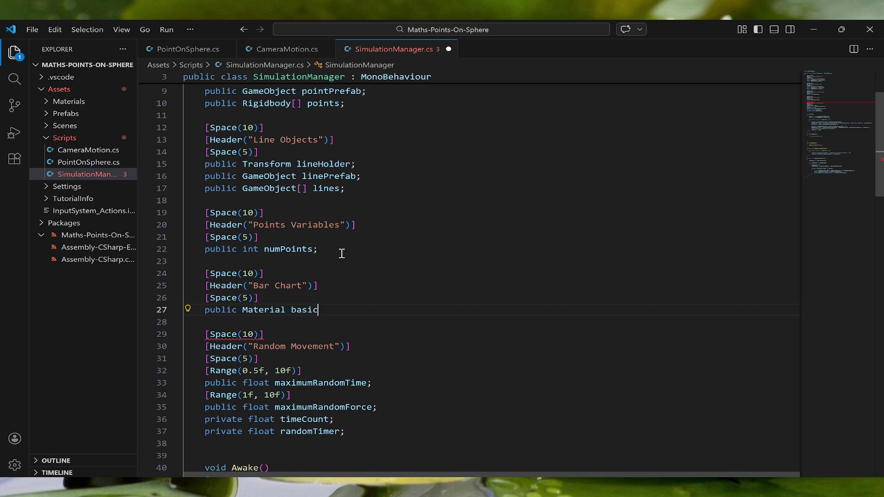
pyautogui.press('BackSpace')
pyautogui.press('BackSpace')
pyautogui.press('BackSpace')
pyautogui.press('BackSpace')
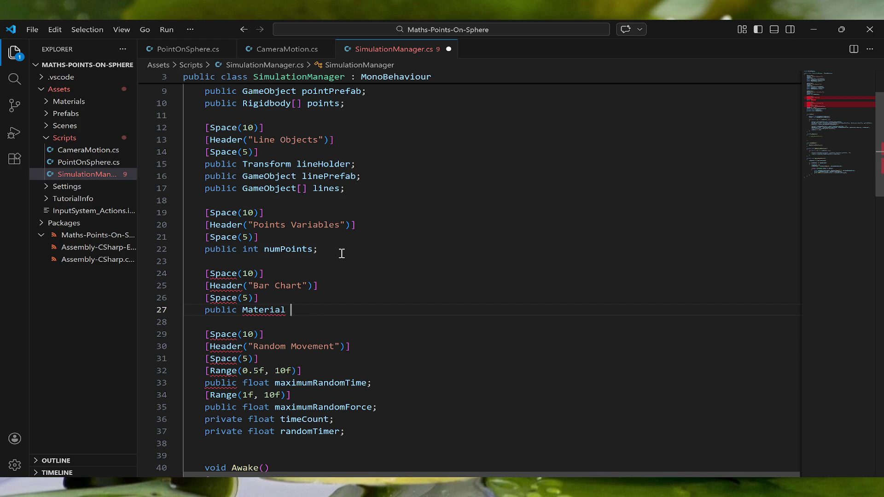
pyautogui.write('defaultB')
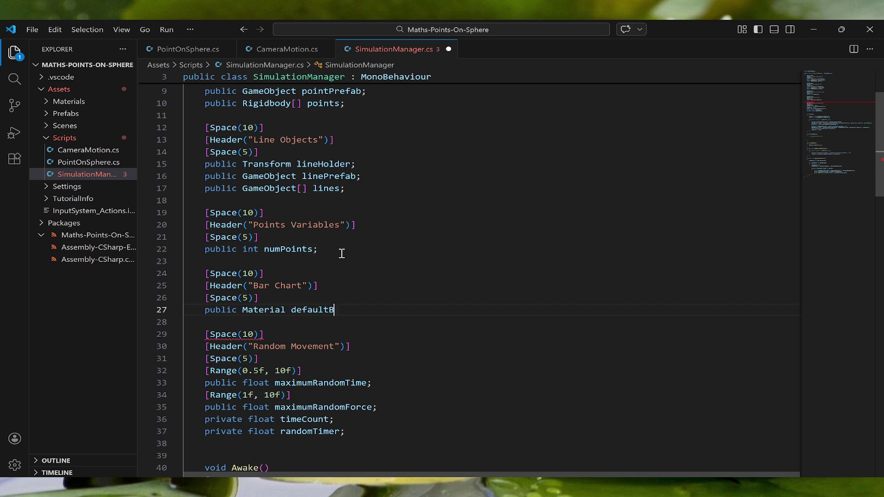
pyautogui.write('arMat;')
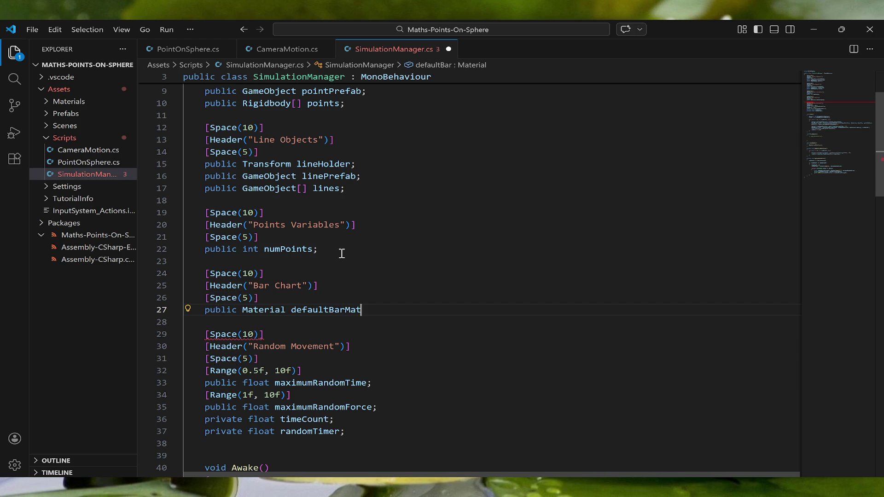
pyautogui.press('Return')
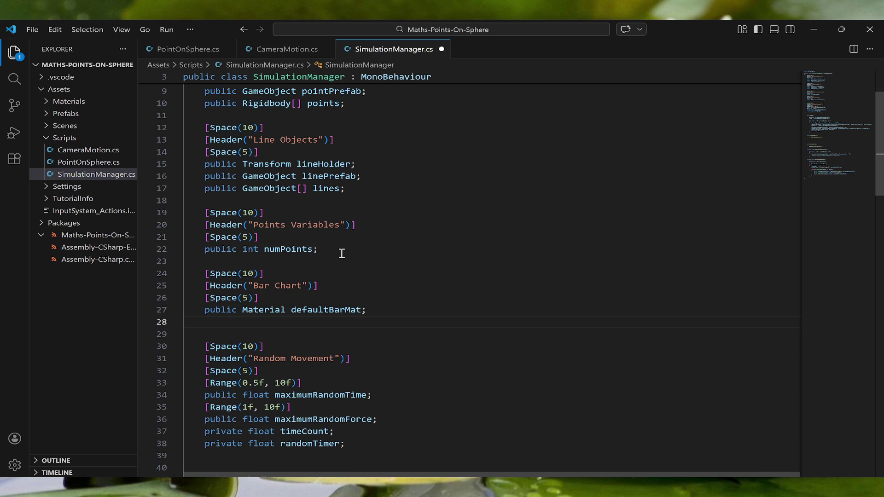
pyautogui.write('public Material ')
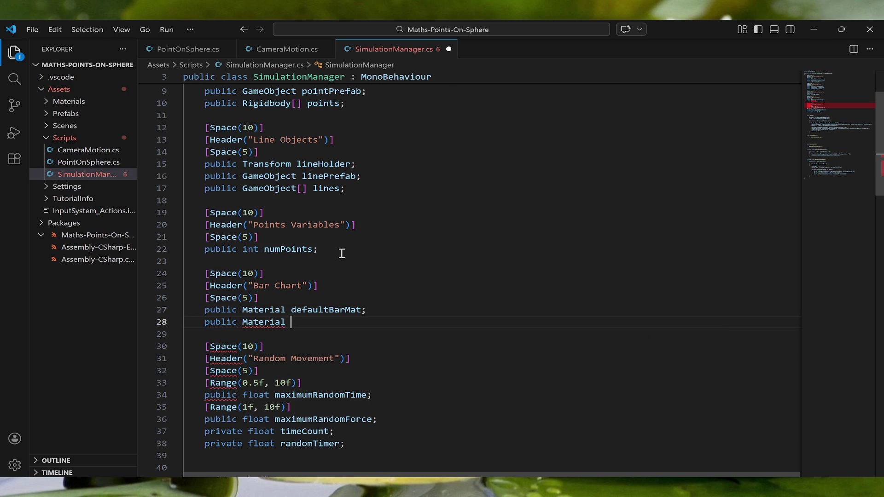
pyautogui.write('highest')
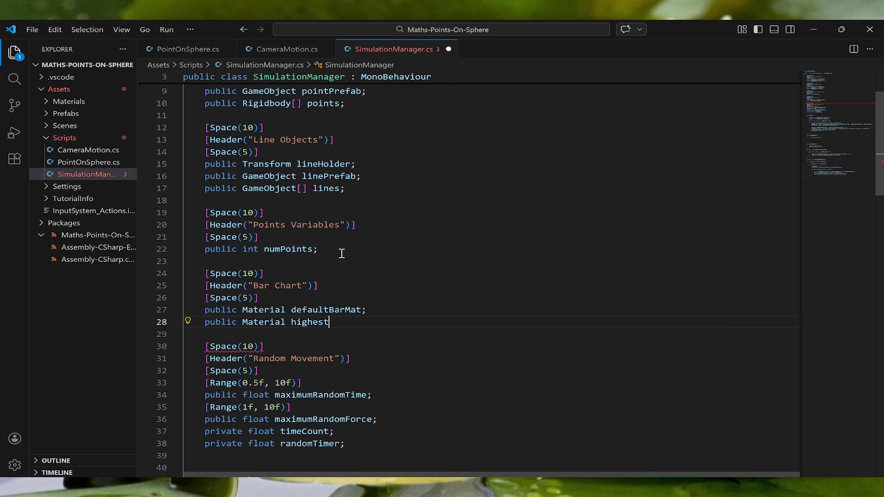
pyautogui.write('Bar')
pyautogui.write('Mat;')
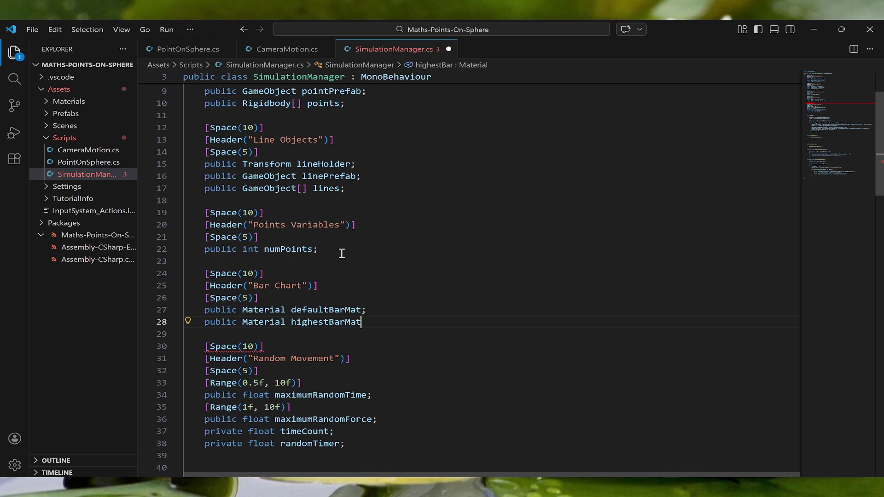
pyautogui.press('Return')
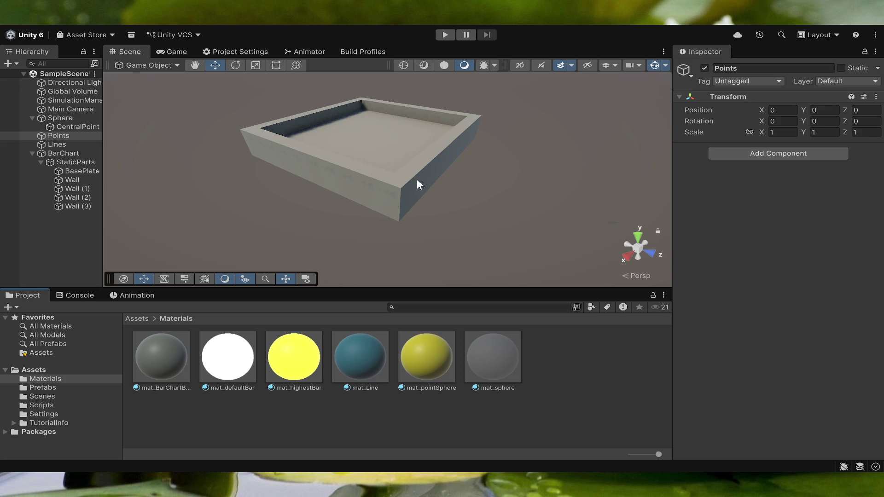
# - Orbit the Scene view to inspect the walled BarChart base
pyautogui.moveTo(388, 230)
pyautogui.mouseDown()
pyautogui.moveTo(493, 156)
pyautogui.moveTo(532, 117)
pyautogui.moveTo(533, 90)
pyautogui.moveTo(522, 90)
pyautogui.moveTo(528, 95)
pyautogui.mouseUp()
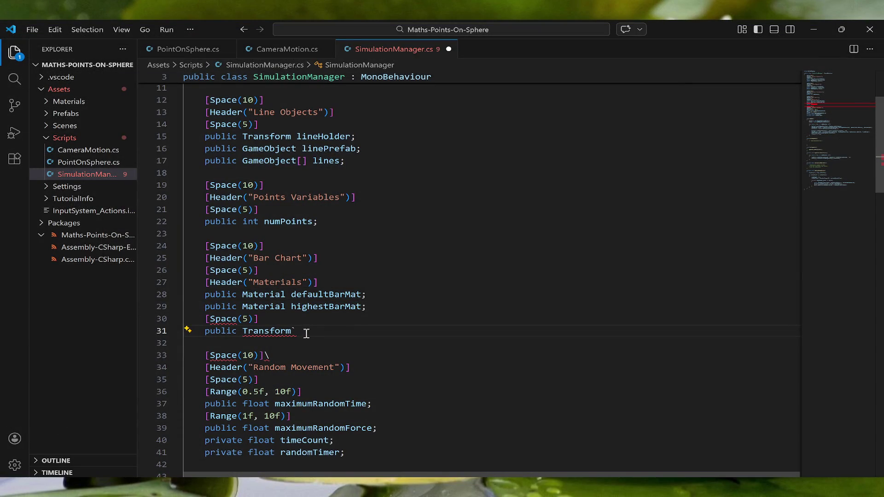
# - Declare public Transform barChartBase; and remove the stray backslash after Space(10)
pyautogui.press('BackSpace')
pyautogui.write(';')
pyautogui.press('BackSpace')
pyautogui.write('Ba')
pyautogui.press('BackSpace')
pyautogui.press('BackSpace')
pyautogui.write('b')
pyautogui.press('BackSpace')
pyautogui.write('barChartBase')
pyautogui.write(';')
pyautogui.click(282, 351)
pyautogui.press('BackSpace')
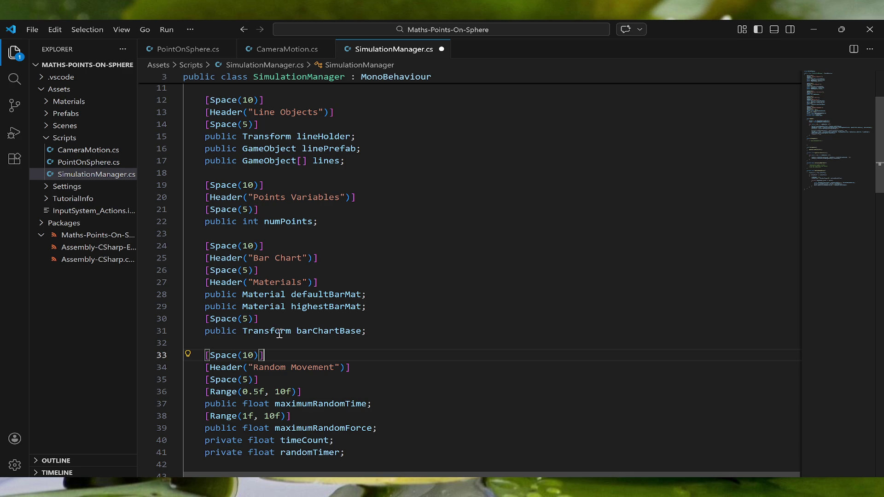
# - Delete the [Header("Materials")] line
pyautogui.click(284, 320)
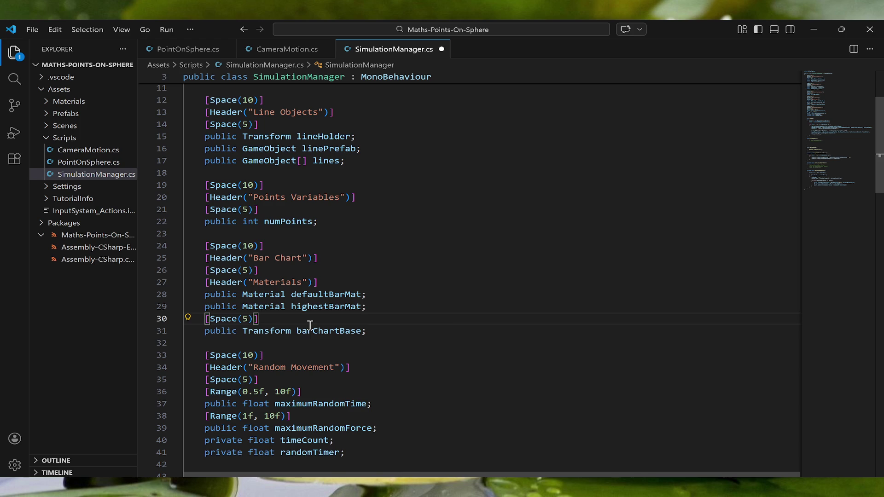
pyautogui.moveTo(311, 328)
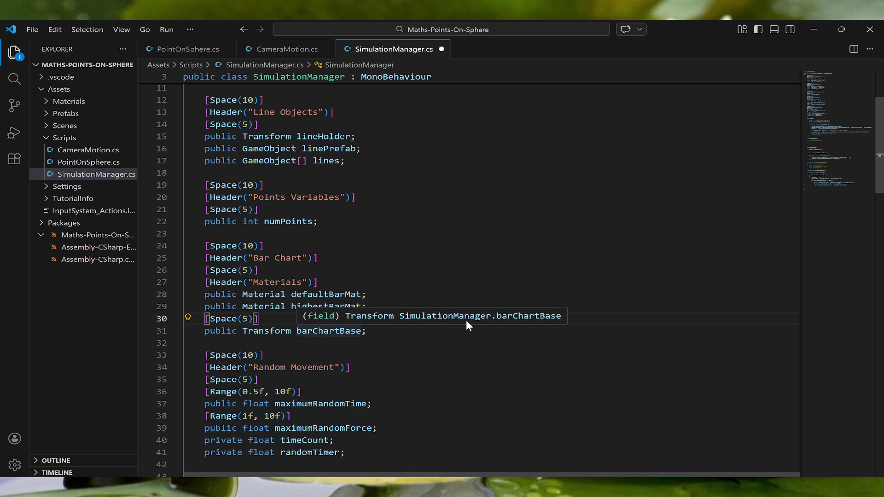
pyautogui.press('Return')
pyautogui.write('[Header')
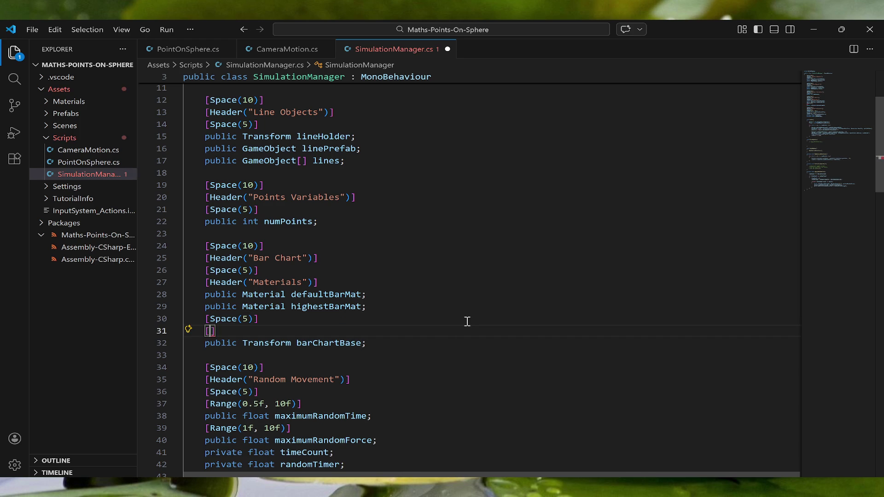
pyautogui.press('BackSpace')
pyautogui.press('BackSpace')
pyautogui.press('BackSpace')
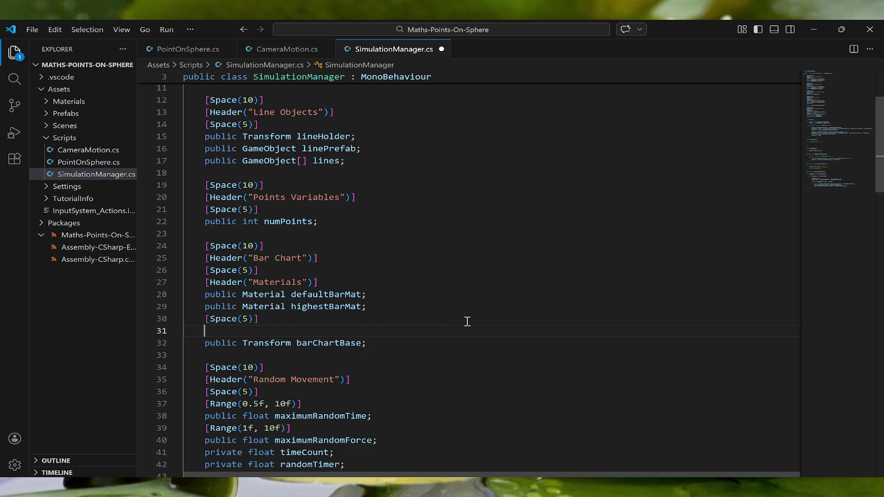
pyautogui.press('BackSpace')
pyautogui.press('BackSpace')
pyautogui.moveTo(341, 282); pyautogui.dragTo(183, 282)
pyautogui.press('BackSpace')
pyautogui.press('BackSpace')
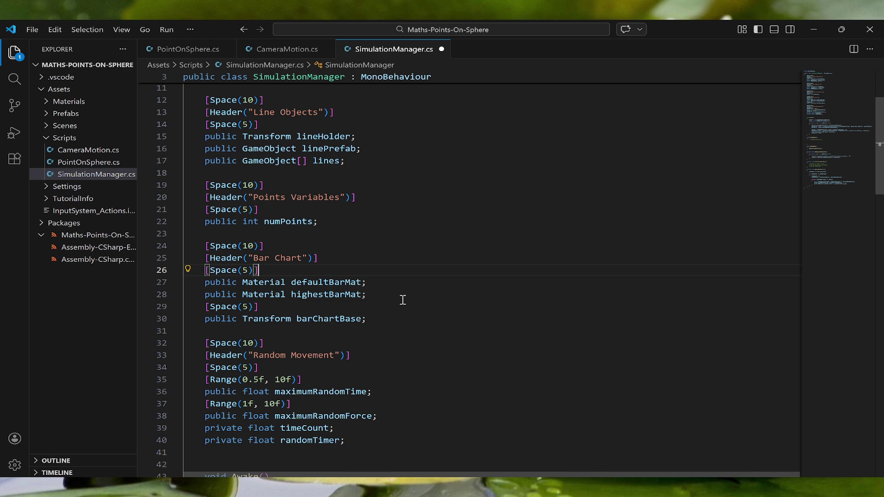
# - Add an empty line below the 'determine number of bars' comment in InitialiseBarChart
pyautogui.scroll(-8, 403, 299)
pyautogui.scroll(-10, 402, 292)
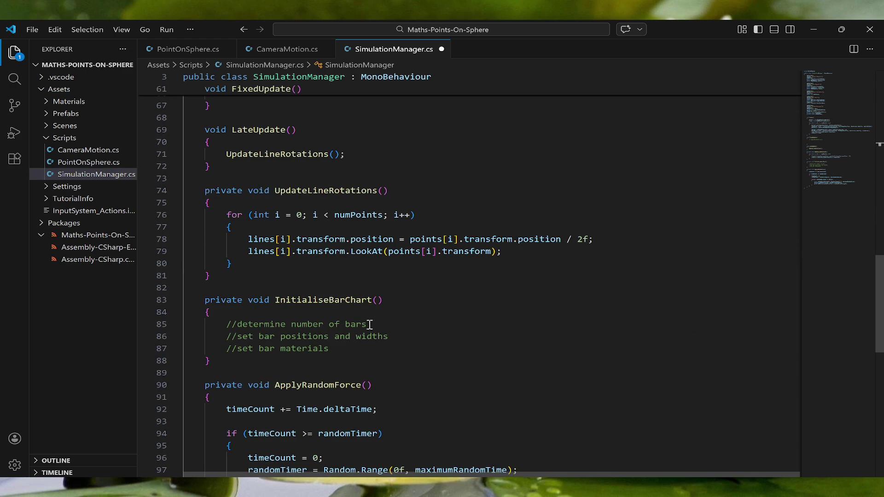
pyautogui.click(372, 323)
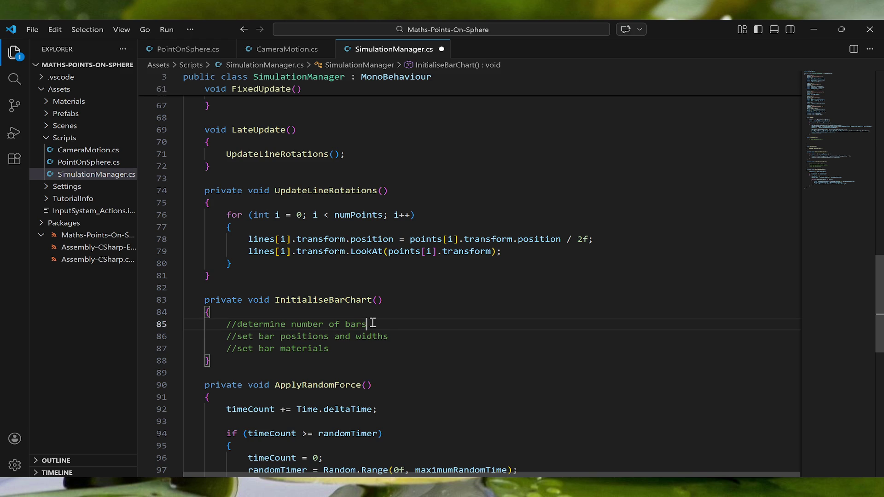
pyautogui.press('Return')
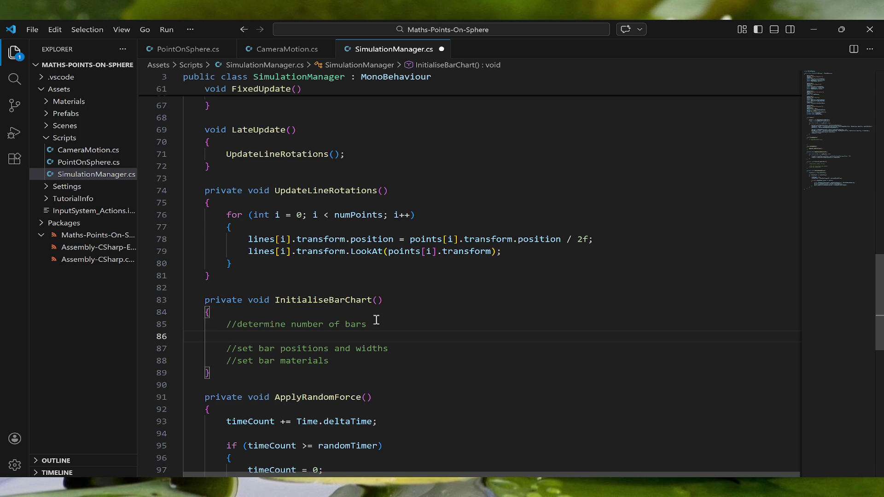
# - Start line 86 with 'int numBars =' followed by numPoints - 1, completing numPoints via IntelliSense
pyautogui.write('int numBars =')
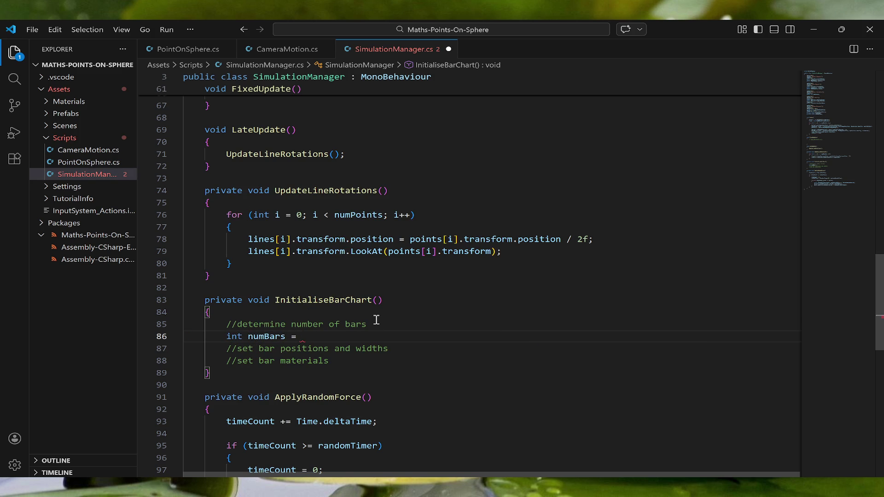
pyautogui.write('num')
pyautogui.press('Down')
pyautogui.press('Tab')
pyautogui.write('- 1)')
pyautogui.press('Left')
pyautogui.press('Left')
pyautogui.press('Left')
pyautogui.hotkey('ctrl', 'Left')
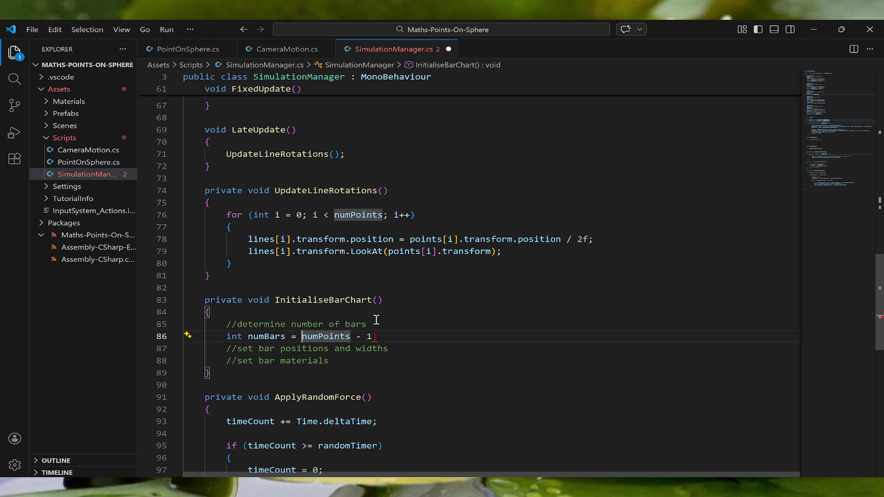
pyautogui.write('(')
# - Fix the brackets so the expression reads 'int numBars = numPoints * (numPoints - 1'
pyautogui.press('Right')
pyautogui.press('Right')
pyautogui.press('Right')
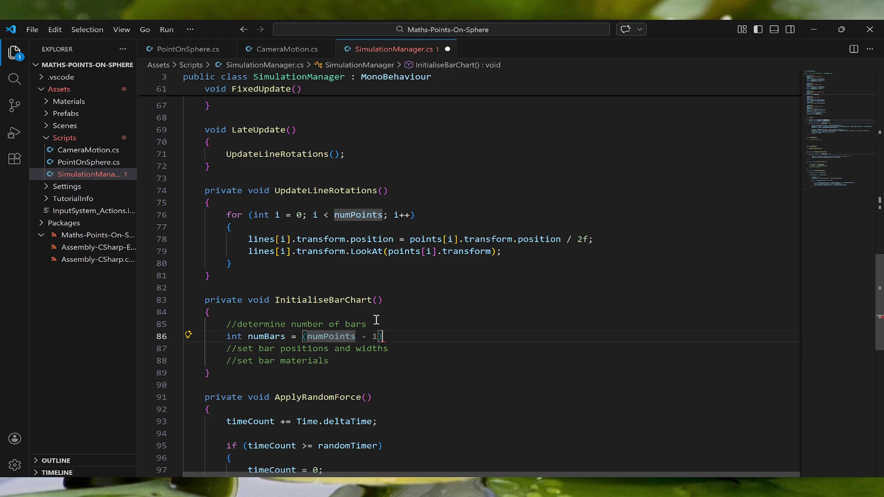
pyautogui.press('Delete')
pyautogui.press('BackSpace')
pyautogui.press('BackSpace')
pyautogui.press('BackSpace')
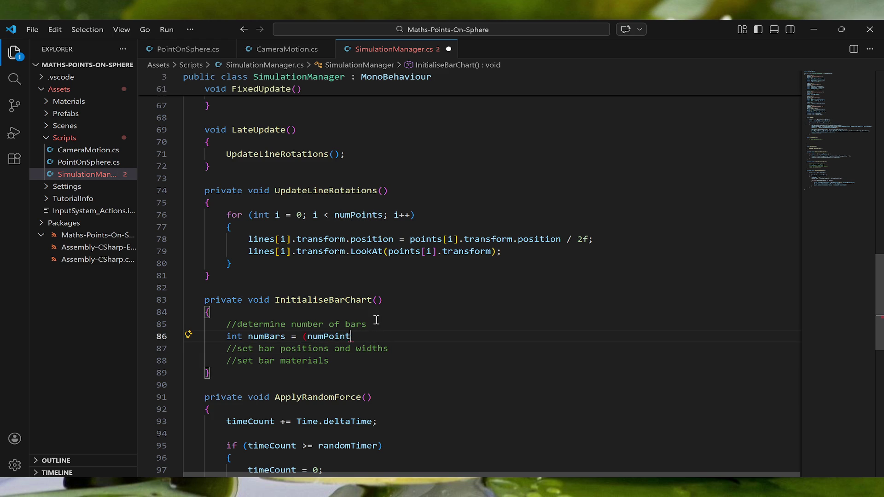
pyautogui.write('num')
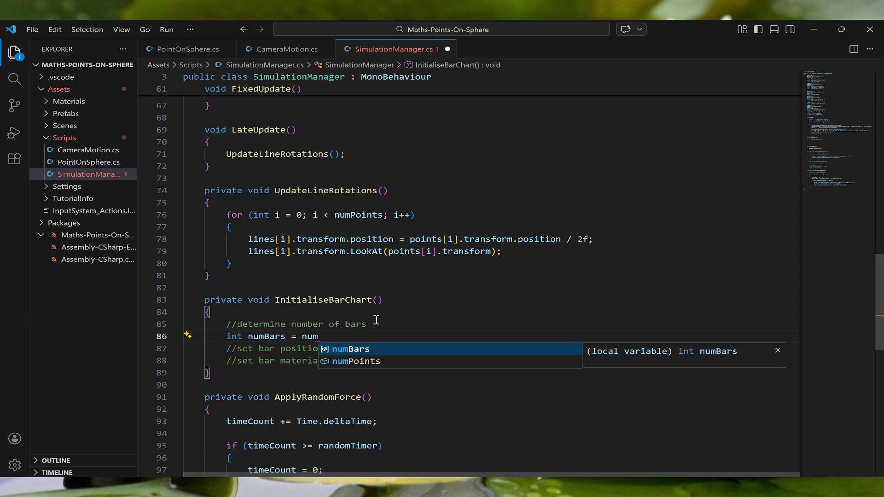
pyautogui.press('Down')
pyautogui.press('Tab')
pyautogui.write('- 1')
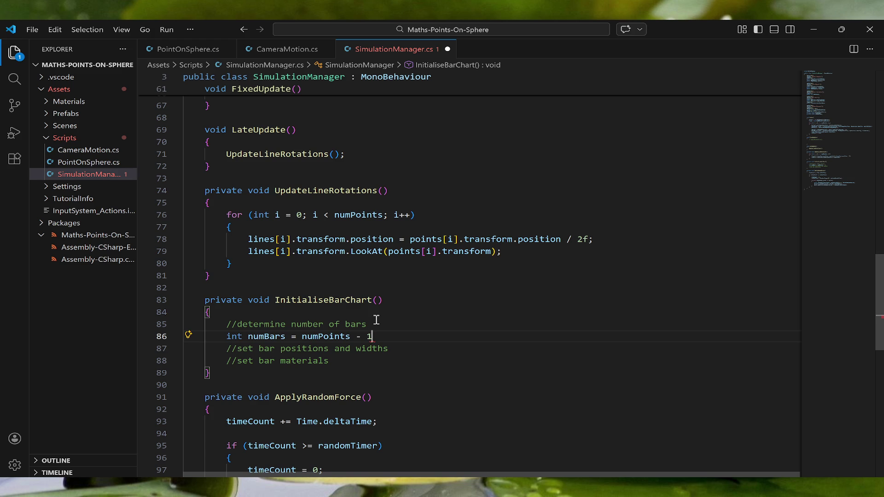
pyautogui.click(302, 335)
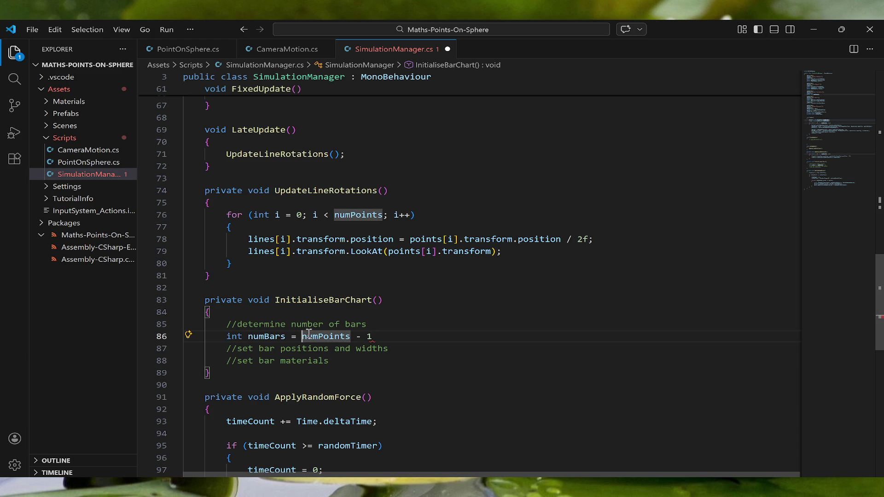
pyautogui.write('numPoints')
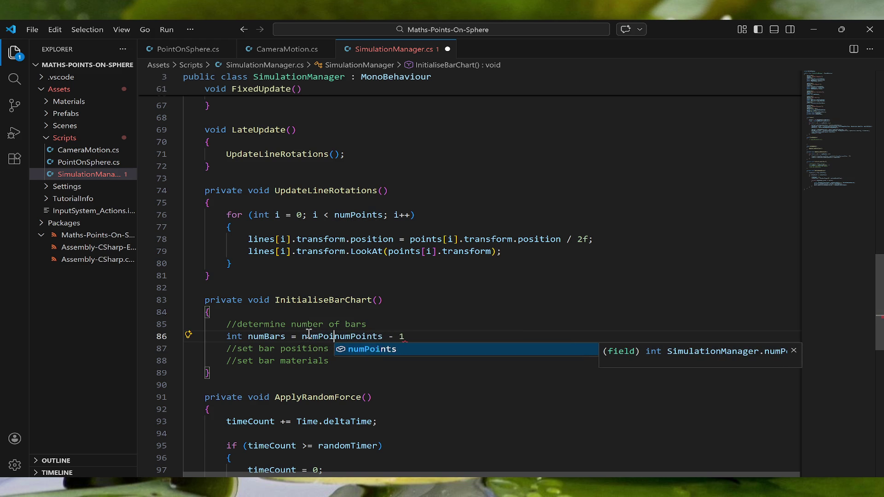
pyautogui.write(' * (n')
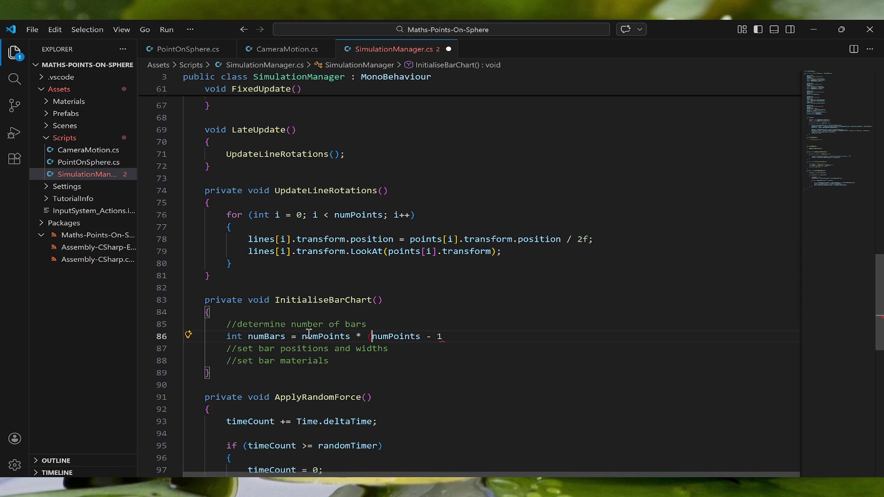
pyautogui.press('Right')
pyautogui.press('Right')
pyautogui.press('Right')
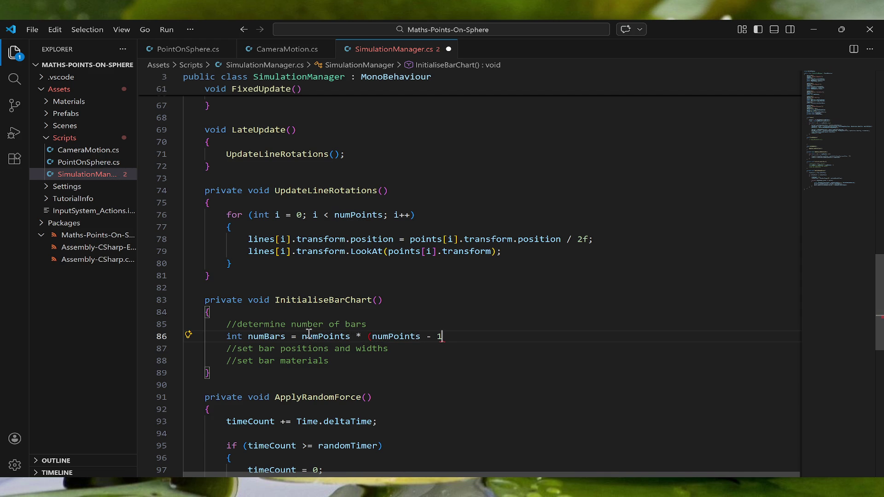